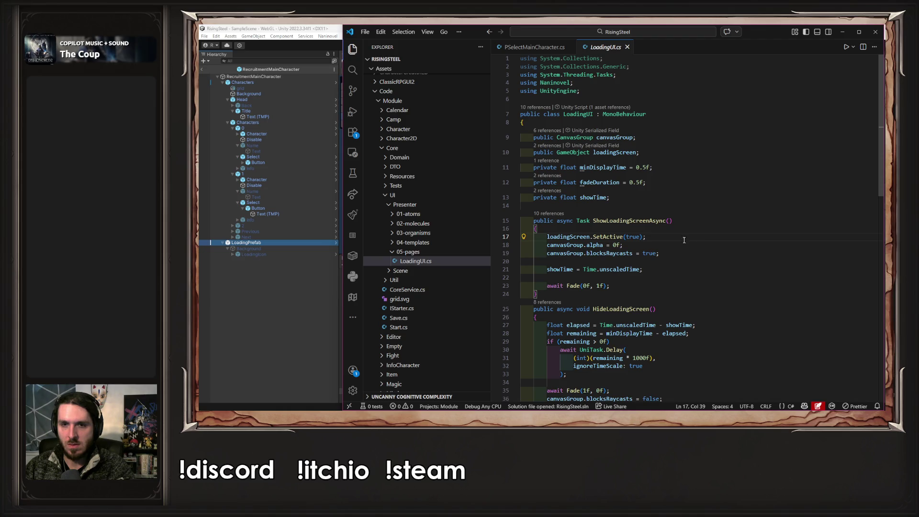
# Check LoadingPrefab's Loading Screen field, then play a new game and submit a player name
pyautogui.click(282, 245)
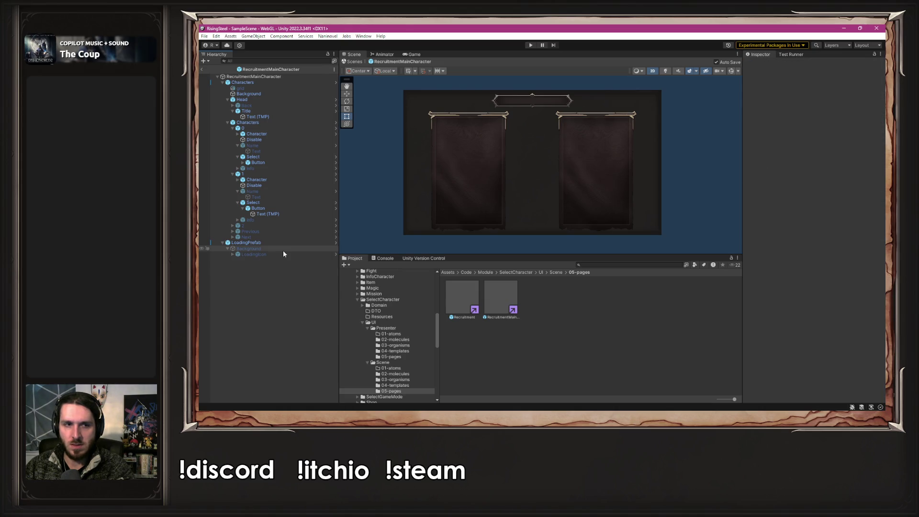
pyautogui.click(840, 236)
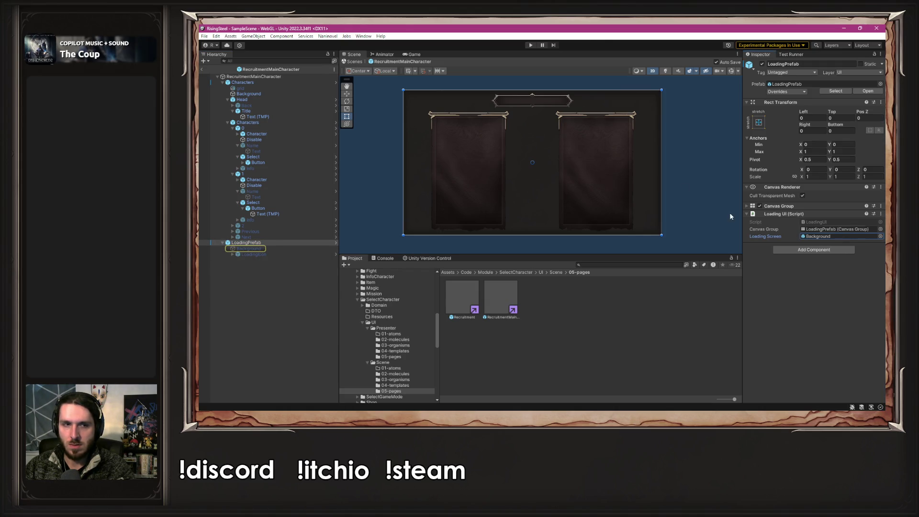
pyautogui.click(531, 44)
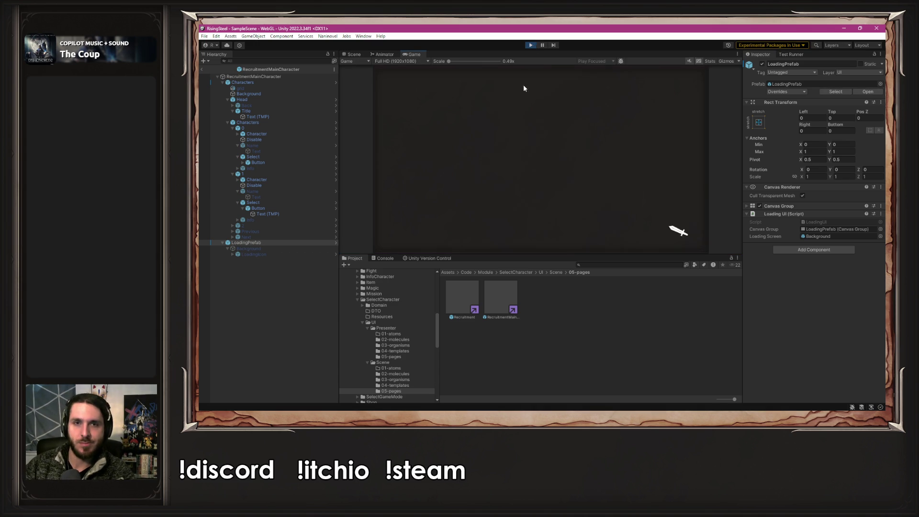
pyautogui.click(533, 115)
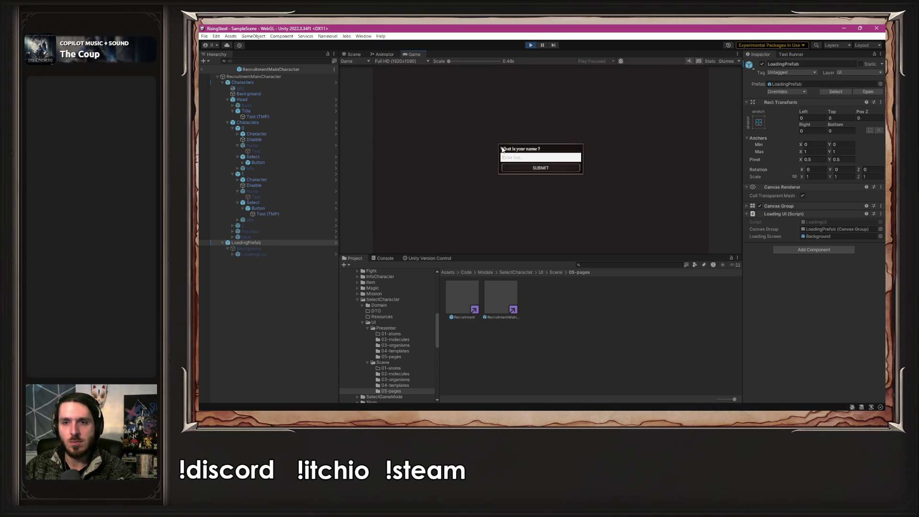
pyautogui.write('Alberto')
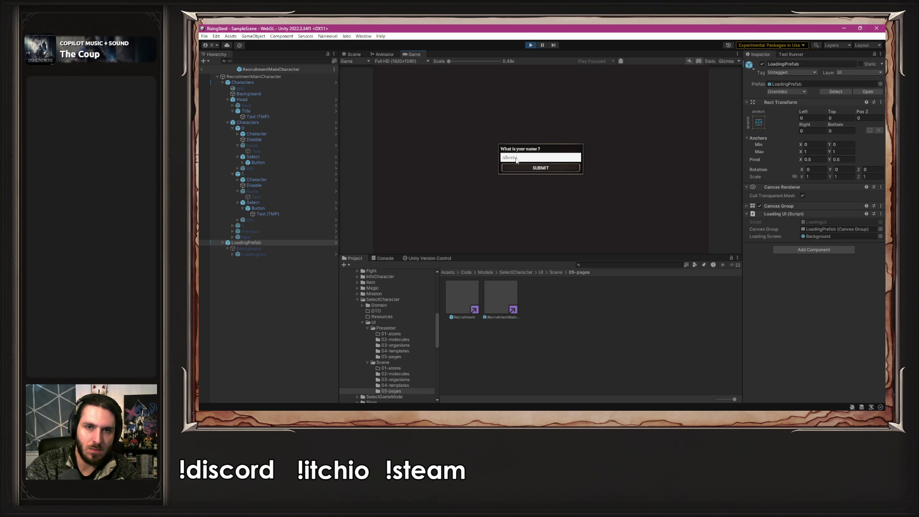
pyautogui.press('Return')
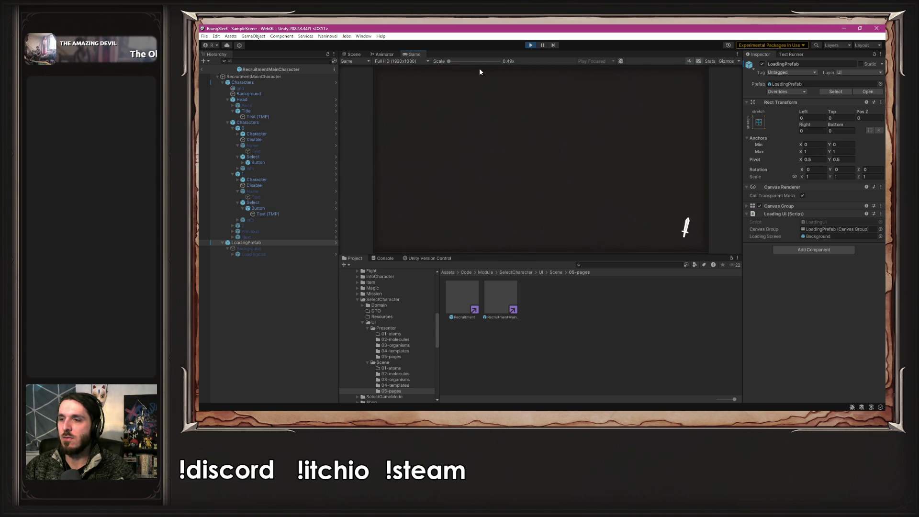
# Stop play mode and open PSelectMainCharacter.cs in the code editor
pyautogui.click(530, 45)
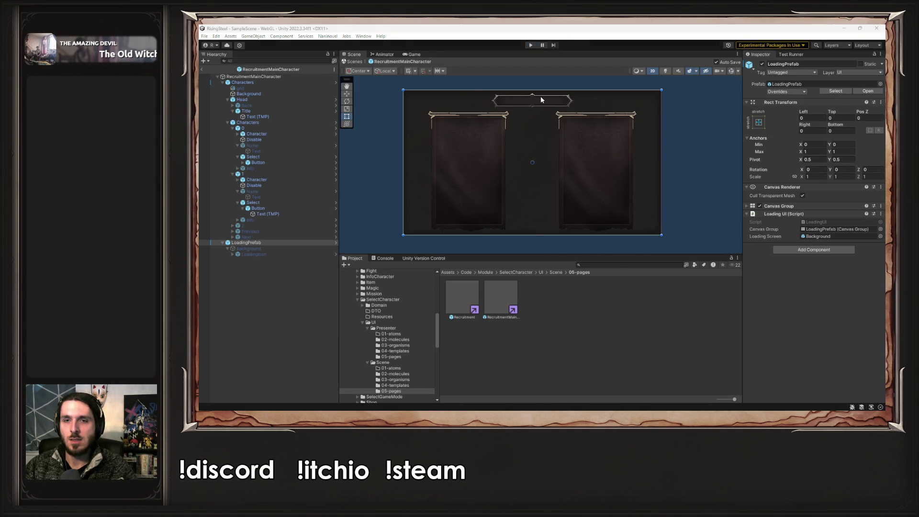
pyautogui.hotkey('alt', 'Tab')
pyautogui.click(515, 47)
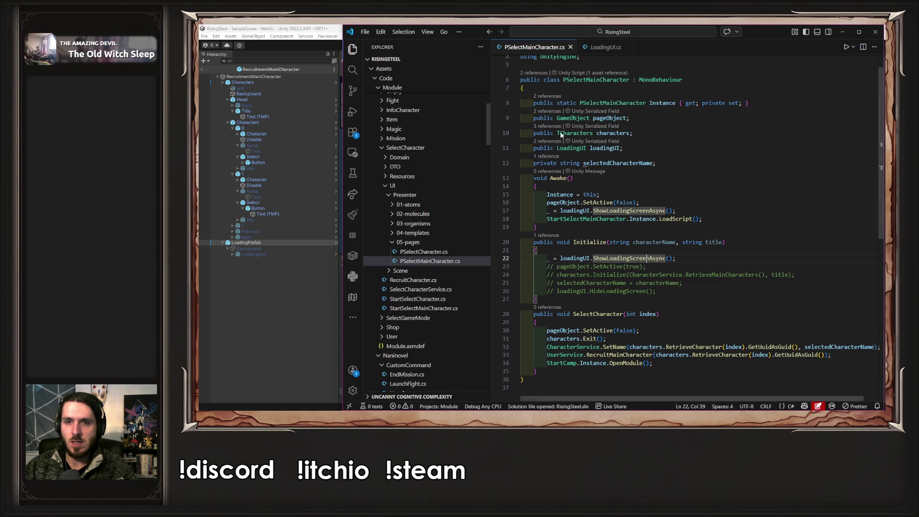
# Uncomment lines 23–26 in Initialize, restoring SetActive, characters.Initialize, name assignment and HideLoadingScreen
pyautogui.moveTo(682, 283); pyautogui.dragTo(588, 268)
pyautogui.hotkey('ctrl', '/')
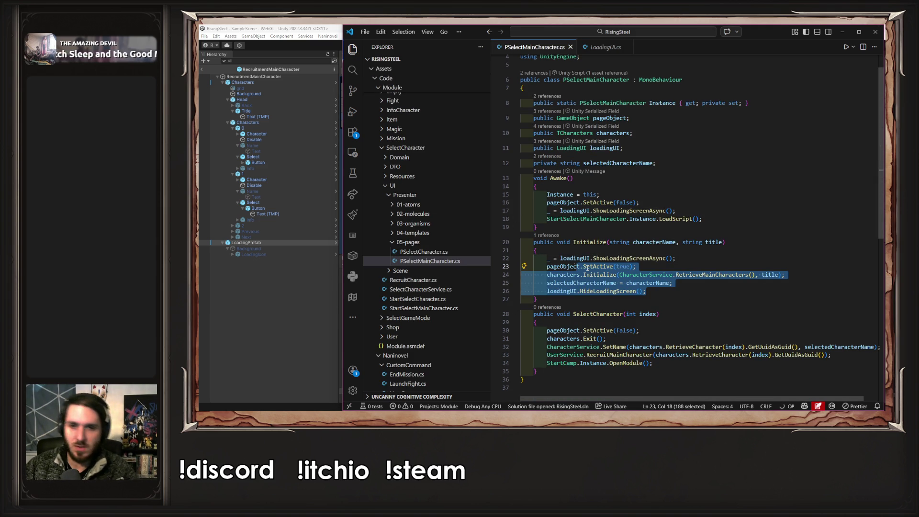
pyautogui.click(683, 268)
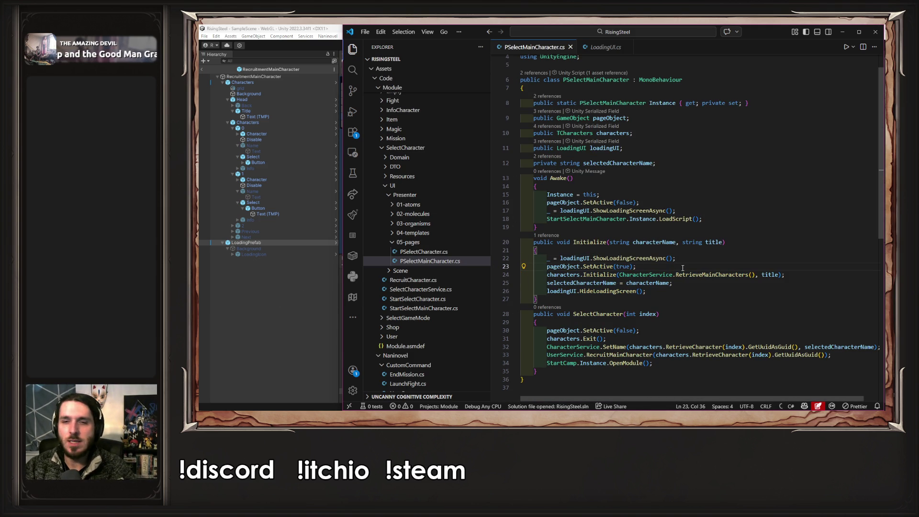
pyautogui.press('alt')
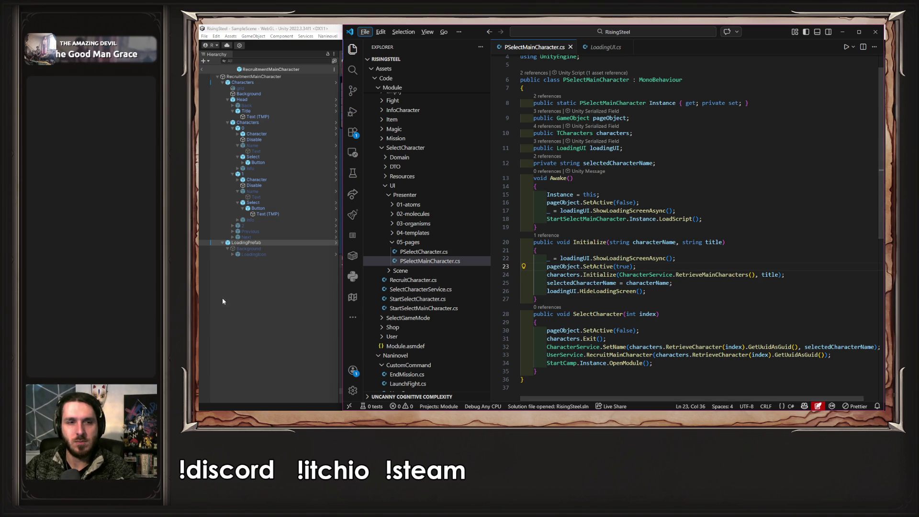
pyautogui.hotkey('alt', 'Tab')
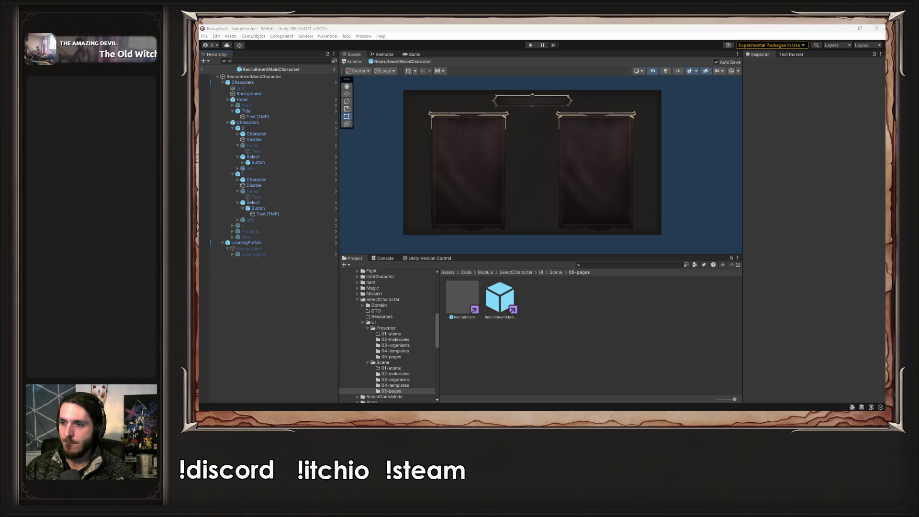
# Play a new game, enter a player name, and pick a character on Who Are You to reach camp
pyautogui.click(531, 45)
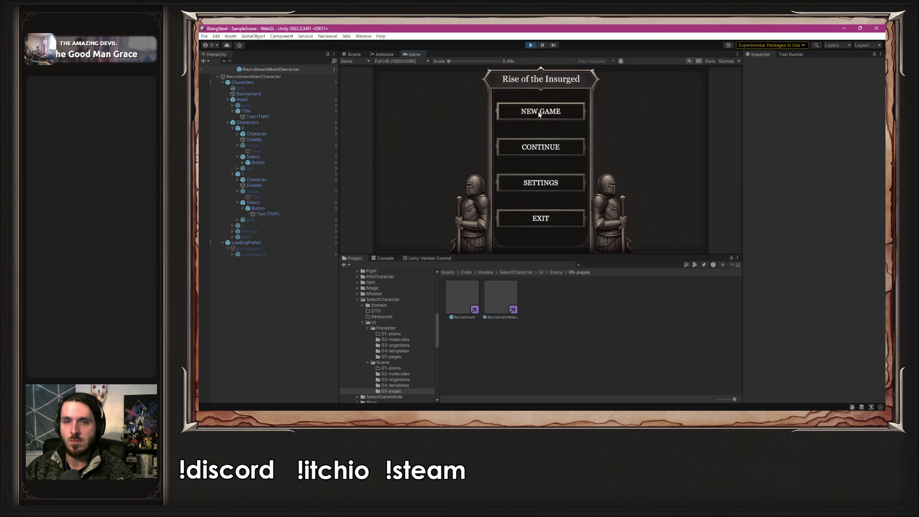
pyautogui.click(539, 113)
pyautogui.click(544, 158)
pyautogui.write('Albertji')
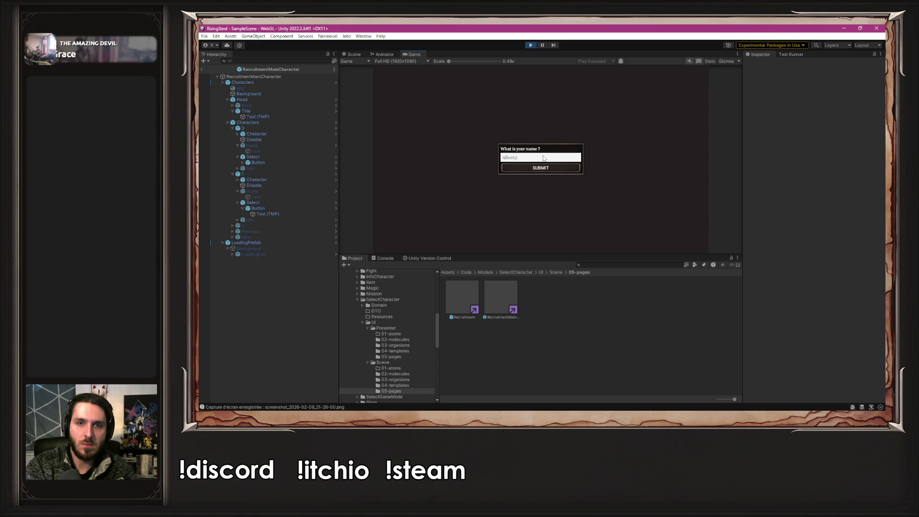
pyautogui.press('Return')
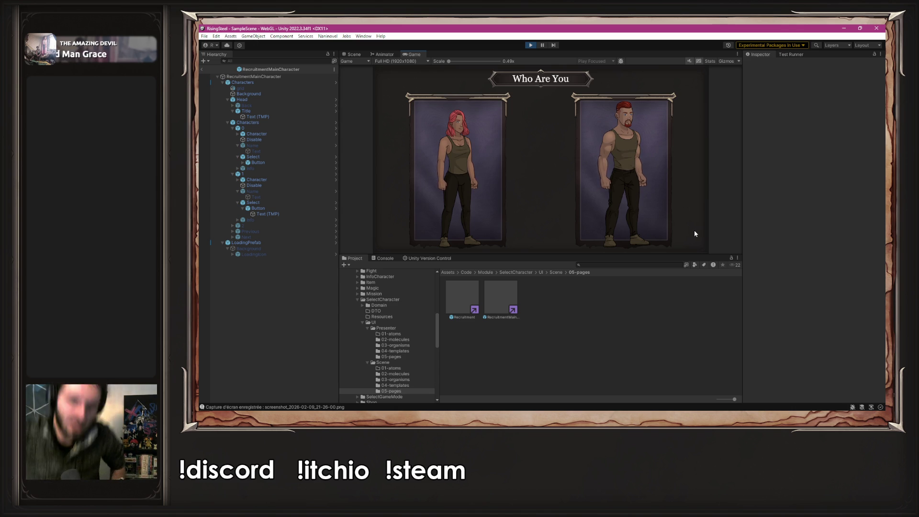
pyautogui.click(646, 135)
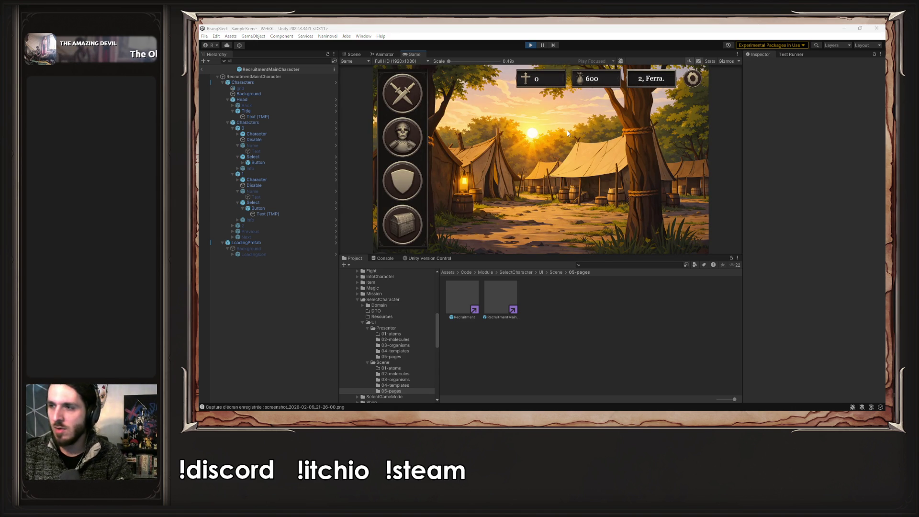
pyautogui.hotkey('alt', 'Tab')
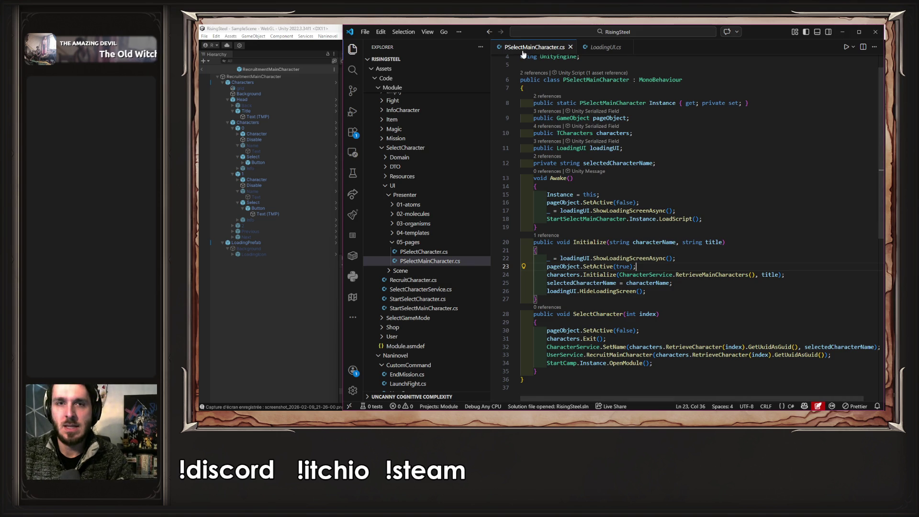
# Close the PSelectMainCharacter.cs and LoadingUI.cs tabs and collapse the Core and SelectCharacter folders
pyautogui.middleClick(520, 51)
pyautogui.middleClick(519, 51)
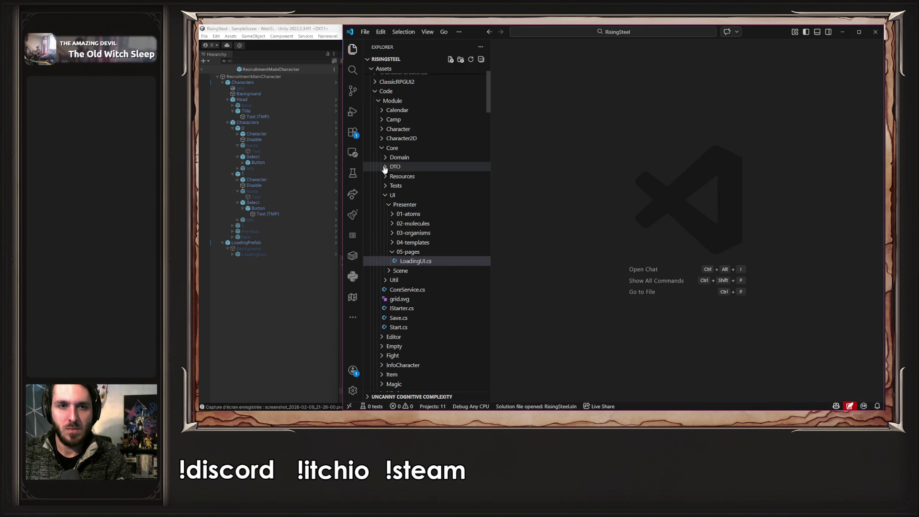
pyautogui.click(381, 149)
pyautogui.click(381, 224)
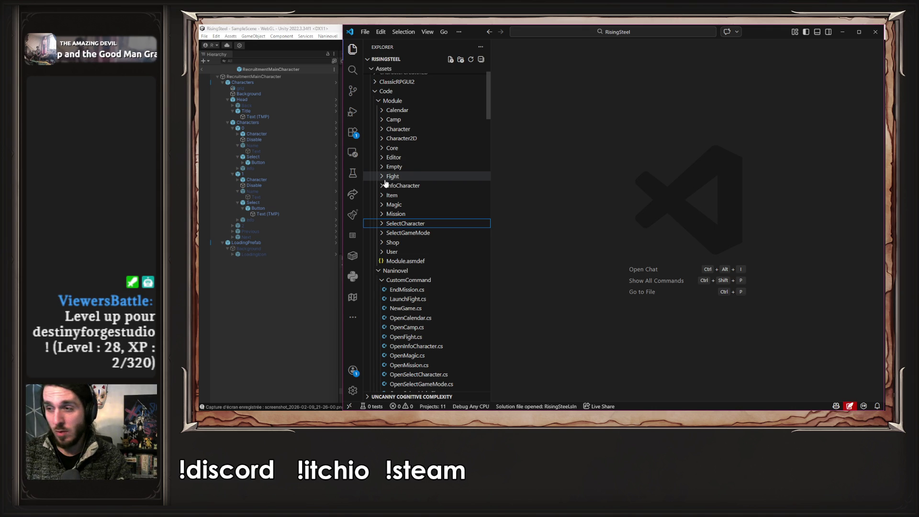
pyautogui.scroll(2, 405, 173)
# Open Camp/UI/Presenter/05-pages/PCamp.cs and select the ShowLoadingScreenAsync call in Awake
pyautogui.click(401, 155)
pyautogui.click(417, 193)
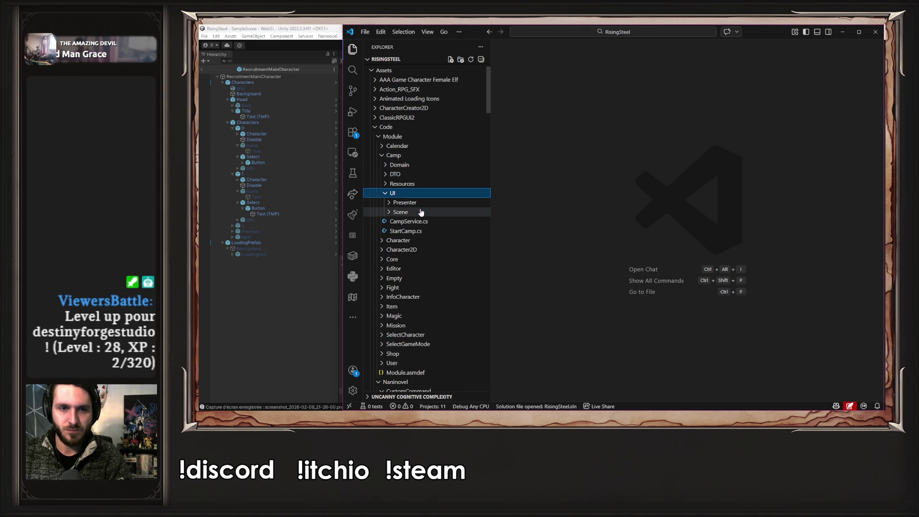
pyautogui.click(407, 202)
pyautogui.click(413, 249)
pyautogui.click(424, 260)
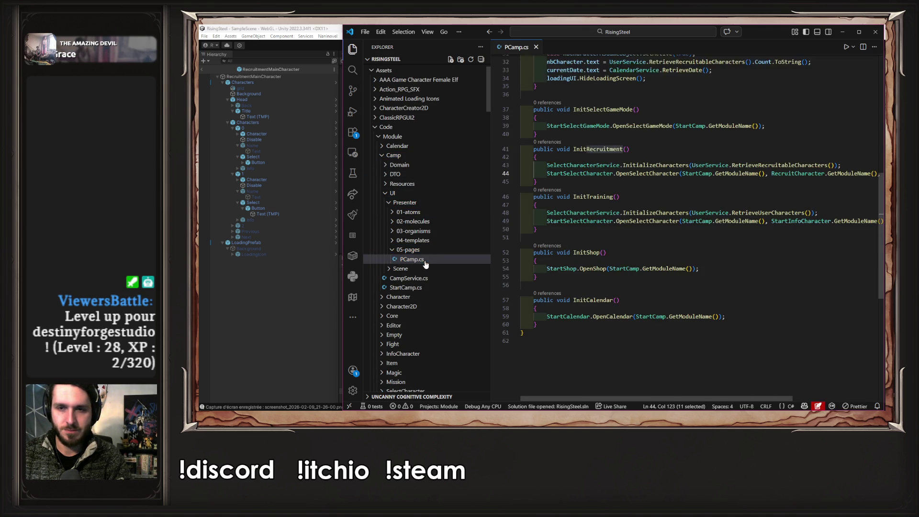
pyautogui.scroll(5, 700, 242)
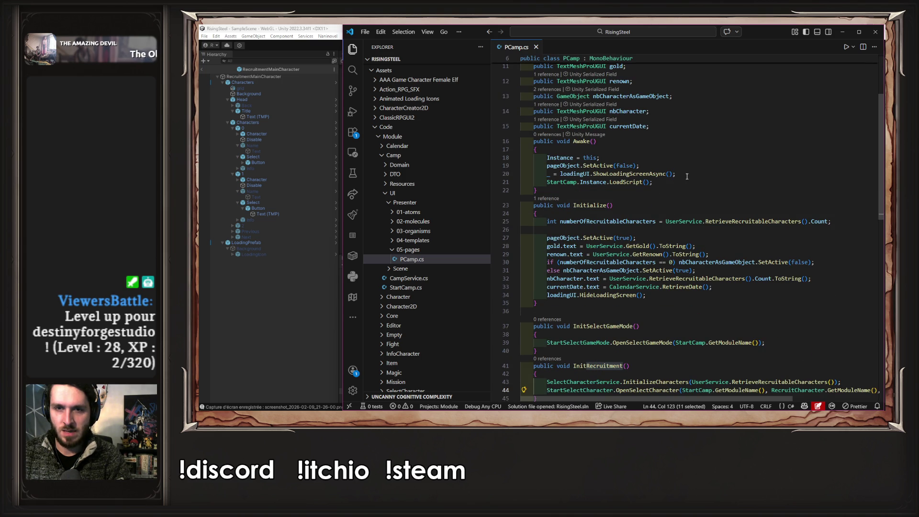
pyautogui.moveTo(686, 176); pyautogui.dragTo(547, 175)
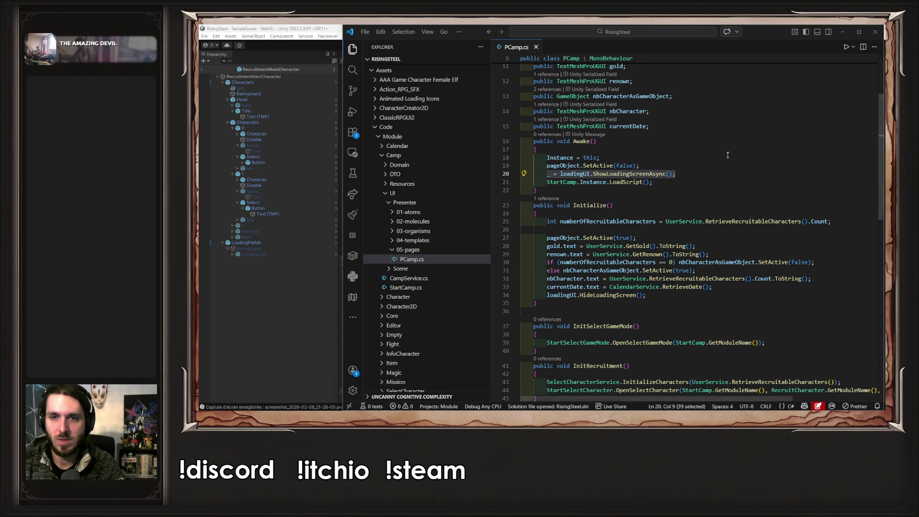
# Move PCamp.cs's ShowLoadingScreenAsync call from Awake to the top of Initialize and save
pyautogui.click(686, 168)
pyautogui.moveTo(686, 174); pyautogui.dragTo(547, 175)
pyautogui.hotkey('ctrl', 'c')
pyautogui.press('BackSpace')
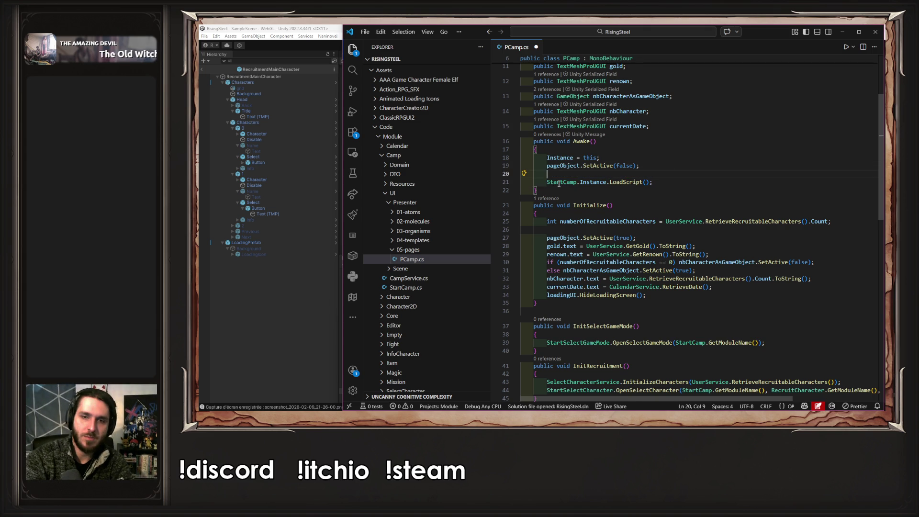
pyautogui.hotkey('ctrl', 'shift', 'k')
pyautogui.click(559, 183)
pyautogui.press('Down')
pyautogui.press('End')
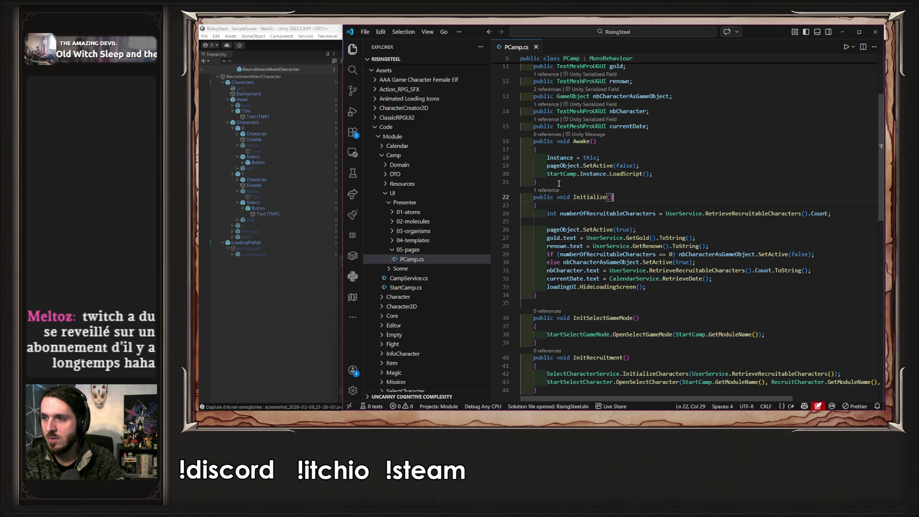
pyautogui.press('Down')
pyautogui.press('Down')
pyautogui.press('Down')
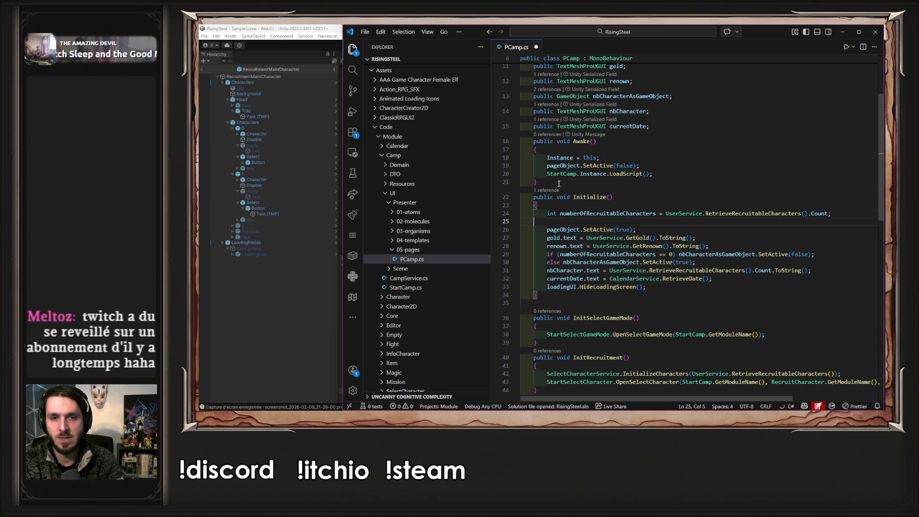
pyautogui.hotkey('ctrl', 'v')
pyautogui.hotkey('ctrl', 's')
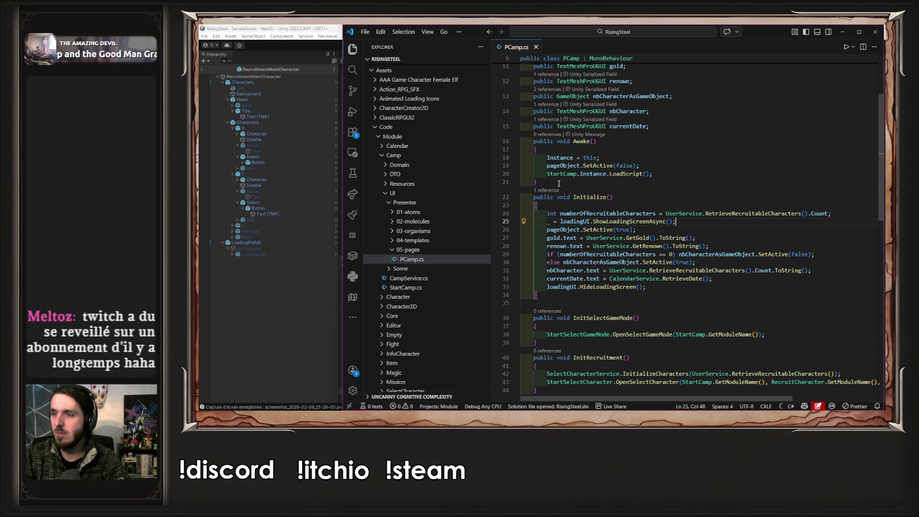
pyautogui.hotkey('alt', 'Up')
pyautogui.hotkey('ctrl', 's')
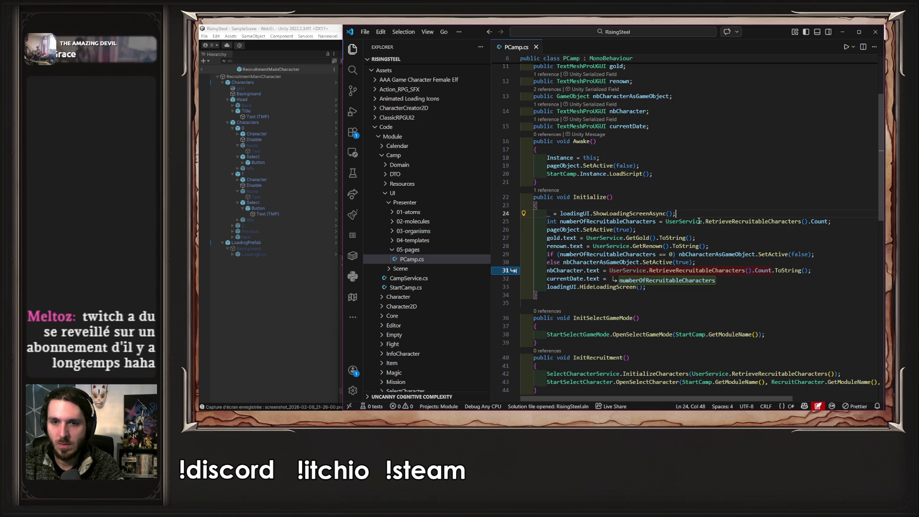
# Inspect RetrieveRecruitableCharacters and numberOfRecruitableCharacters in Initialize, then close PCamp.cs
pyautogui.press('Escape')
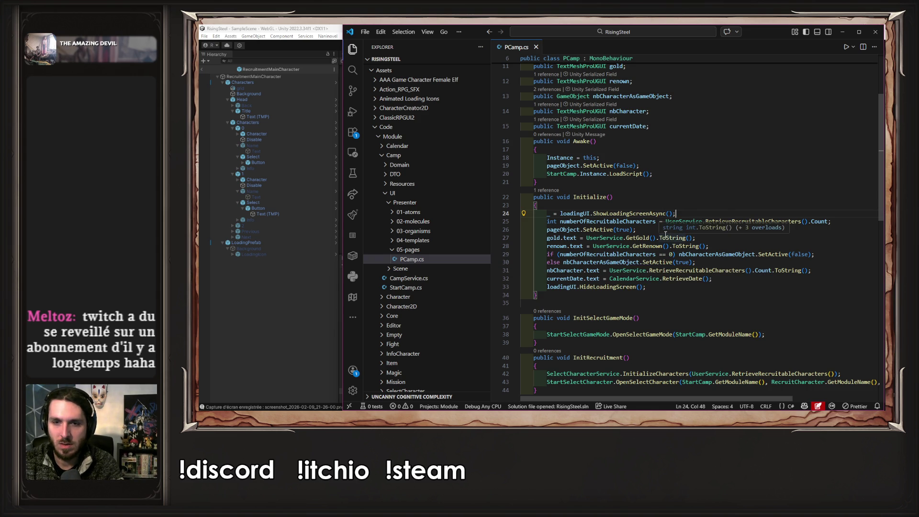
pyautogui.click(726, 221)
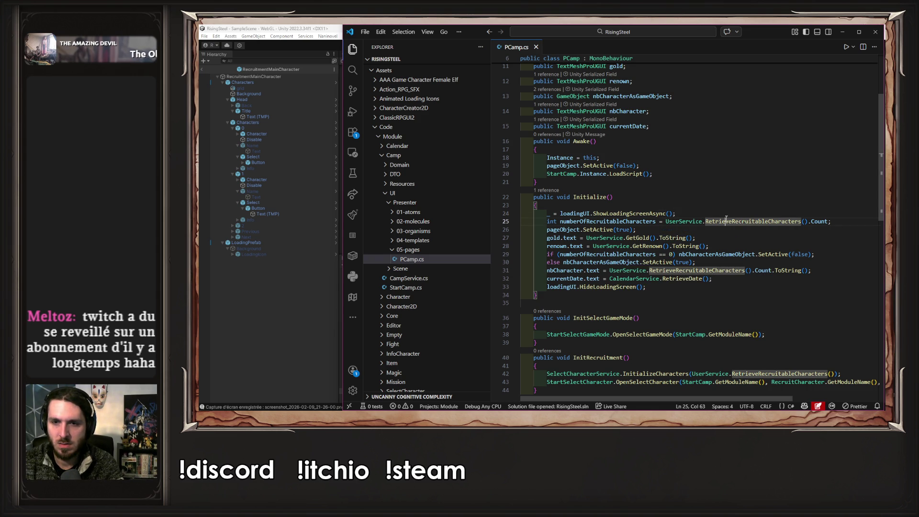
pyautogui.moveTo(726, 220)
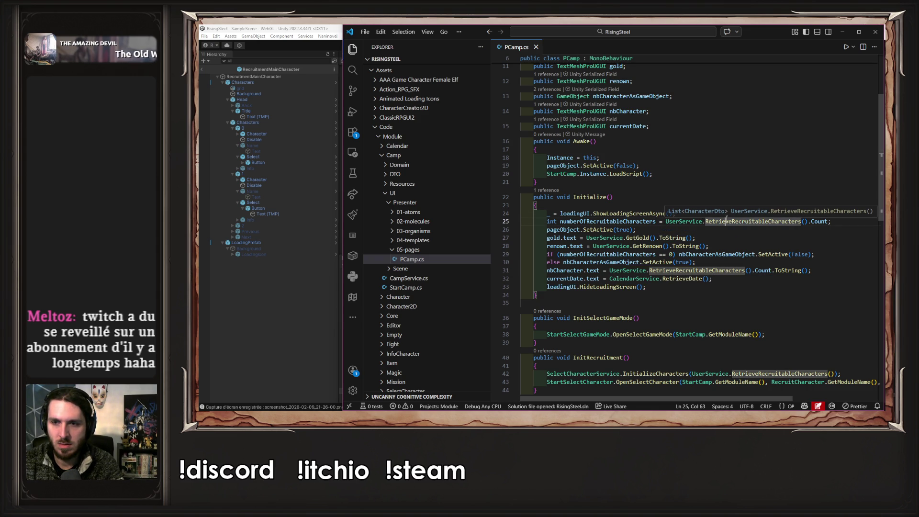
pyautogui.doubleClick(623, 221)
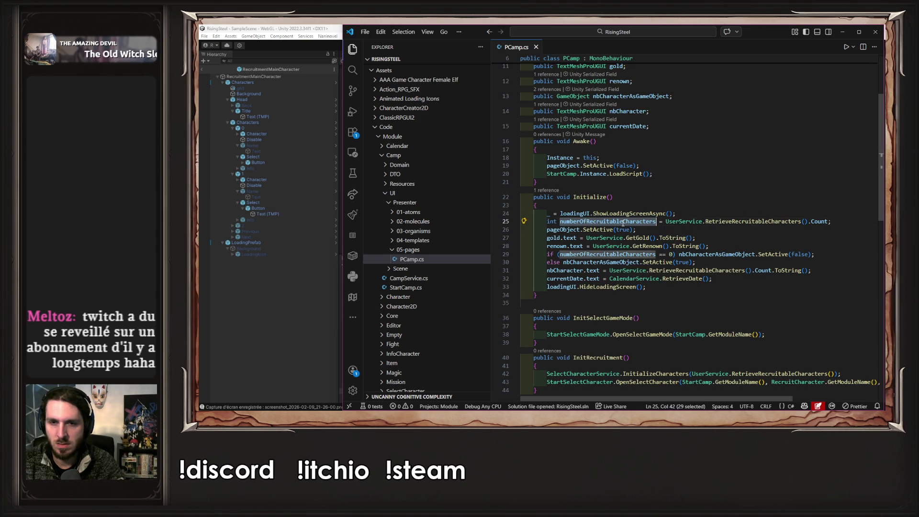
pyautogui.click(731, 222)
pyautogui.moveTo(625, 254)
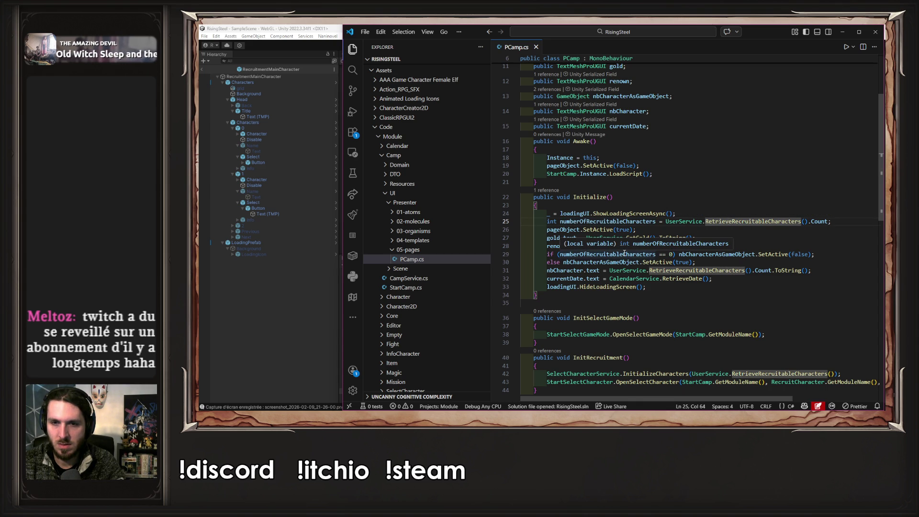
pyautogui.doubleClick(652, 221)
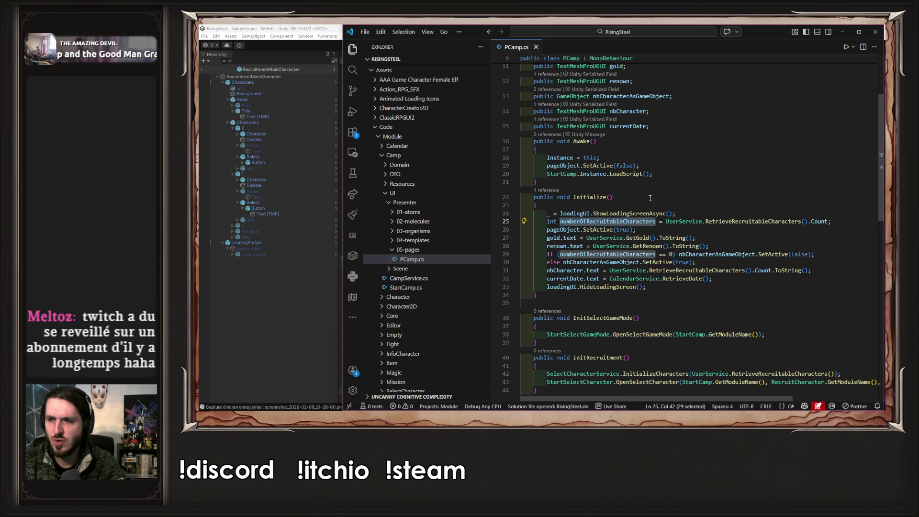
pyautogui.click(676, 213)
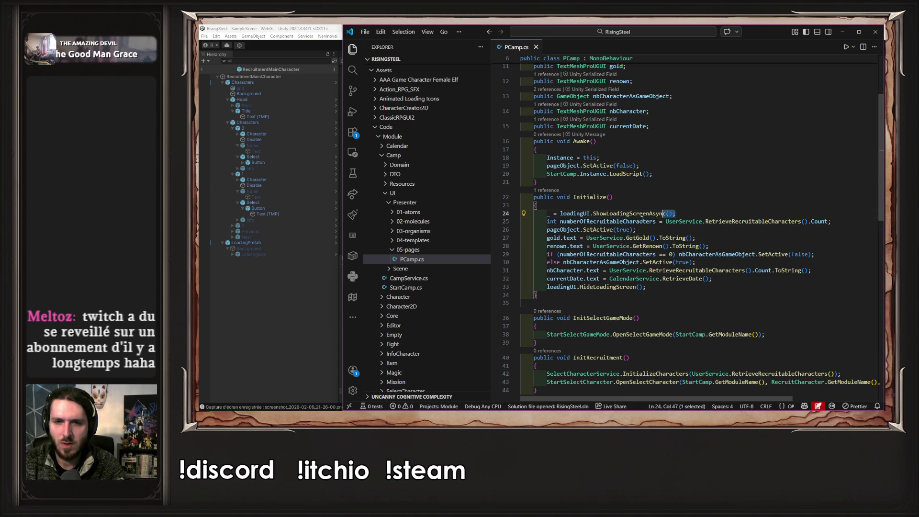
pyautogui.keyDown('shift'); pyautogui.click(549, 214); pyautogui.keyUp('shift')
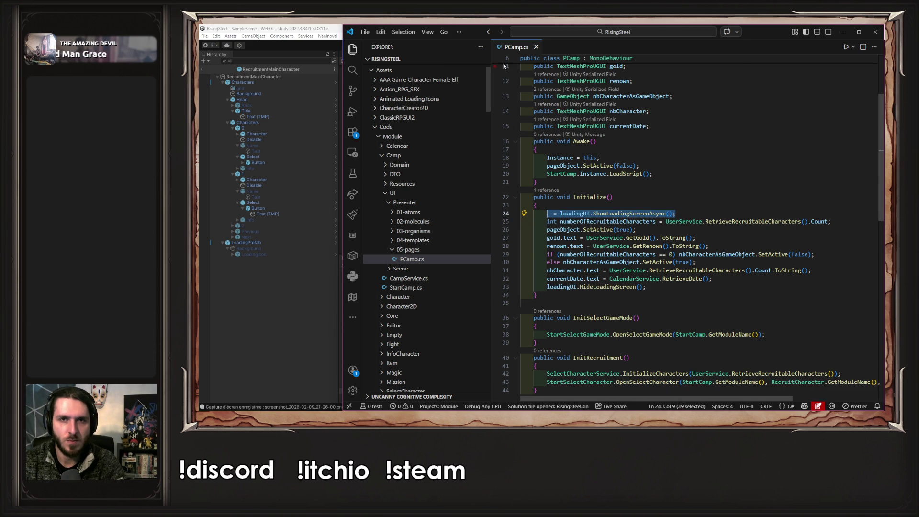
pyautogui.click(536, 47)
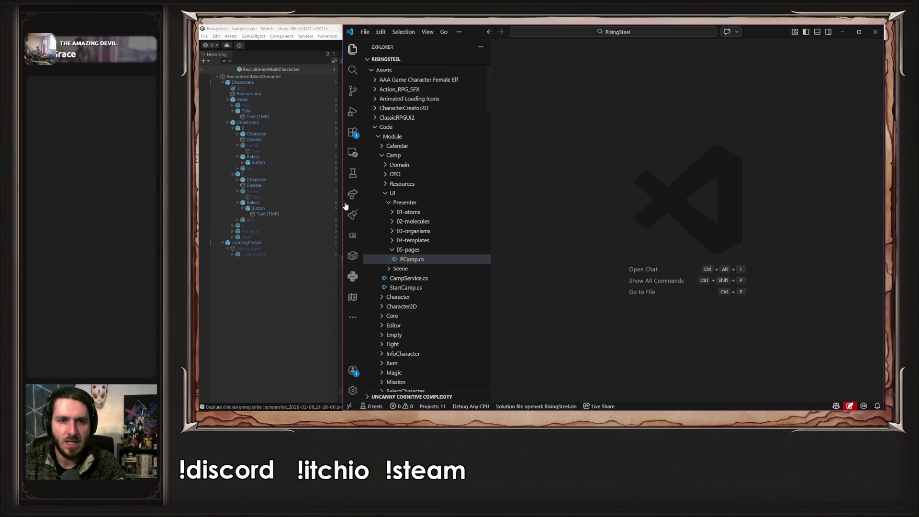
# Open PCalendar.cs from Calendar/UI/Presenter/05-pages
pyautogui.click(381, 153)
pyautogui.click(382, 146)
pyautogui.click(422, 184)
pyautogui.click(431, 214)
pyautogui.click(431, 260)
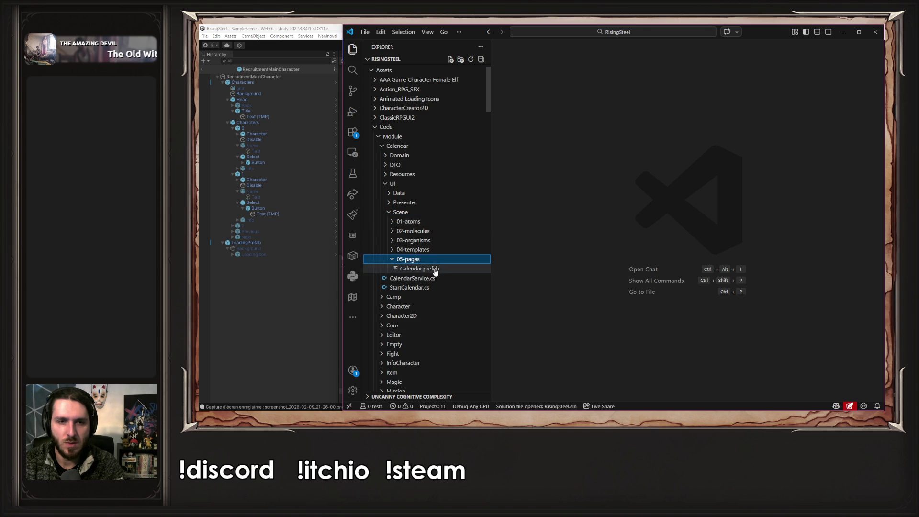
pyautogui.click(411, 212)
pyautogui.click(411, 203)
pyautogui.click(417, 249)
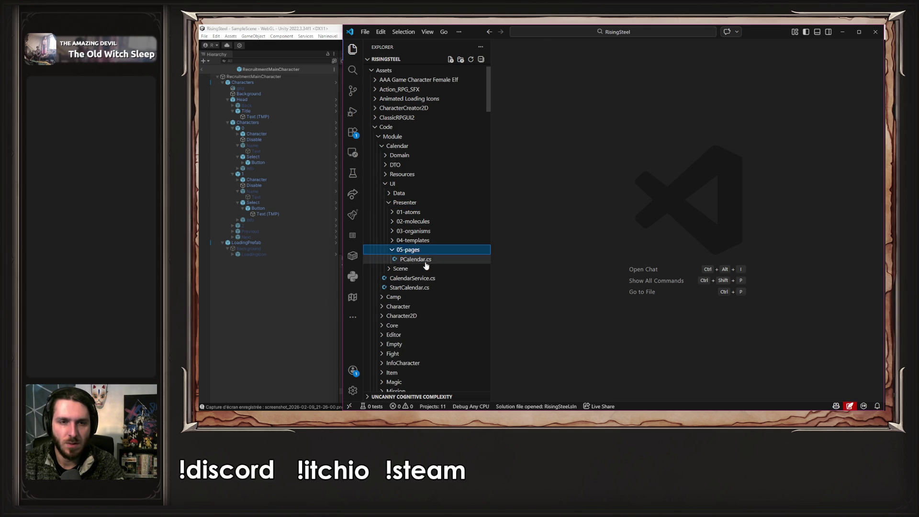
pyautogui.click(425, 261)
# Paste the loading call at the top of Initialize, delete it from Awake, and save
pyautogui.click(652, 286)
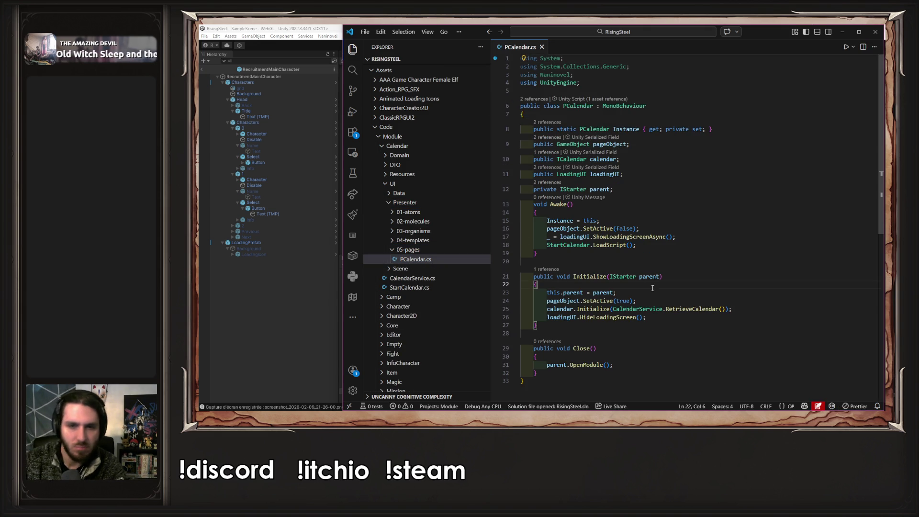
pyautogui.press('Return')
pyautogui.hotkey('ctrl', 'v')
pyautogui.click(679, 236)
pyautogui.hotkey('shift', 'Home')
pyautogui.hotkey('shift', 'Home')
pyautogui.hotkey('ctrl', 'c')
pyautogui.press('BackSpace')
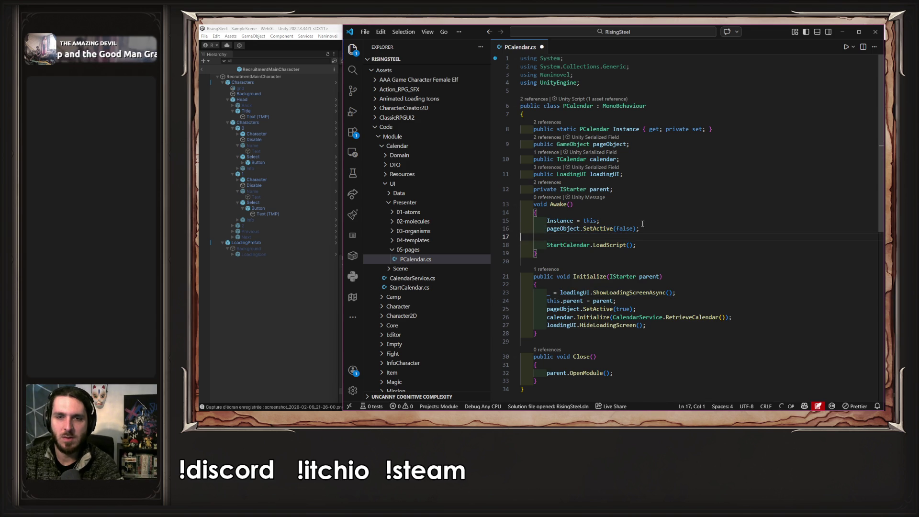
pyautogui.press('BackSpace')
pyautogui.hotkey('ctrl', 's')
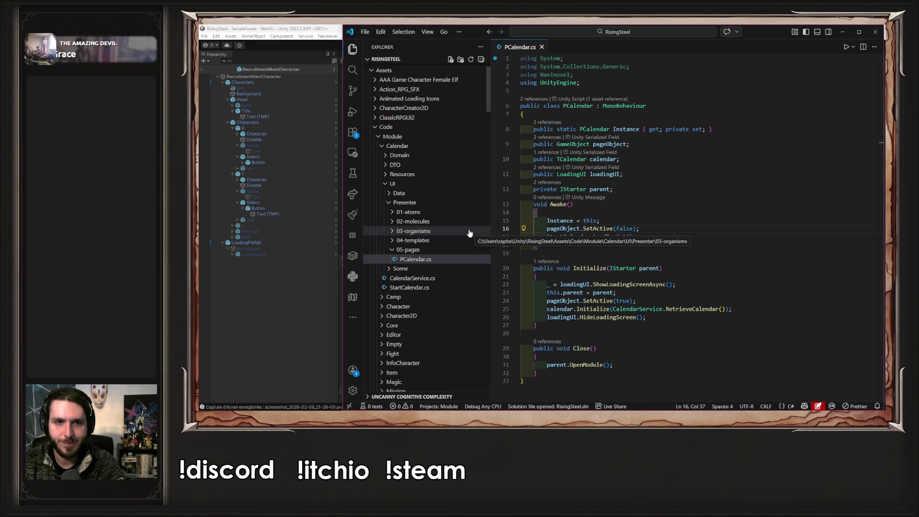
pyautogui.click(410, 148)
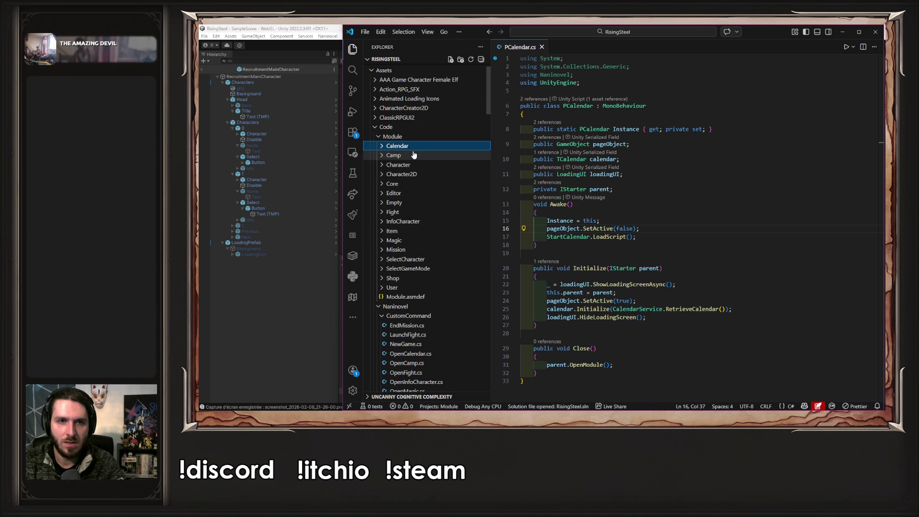
# Open LoadingUI.cs from Core/UI/Presenter/05-pages
pyautogui.click(417, 165)
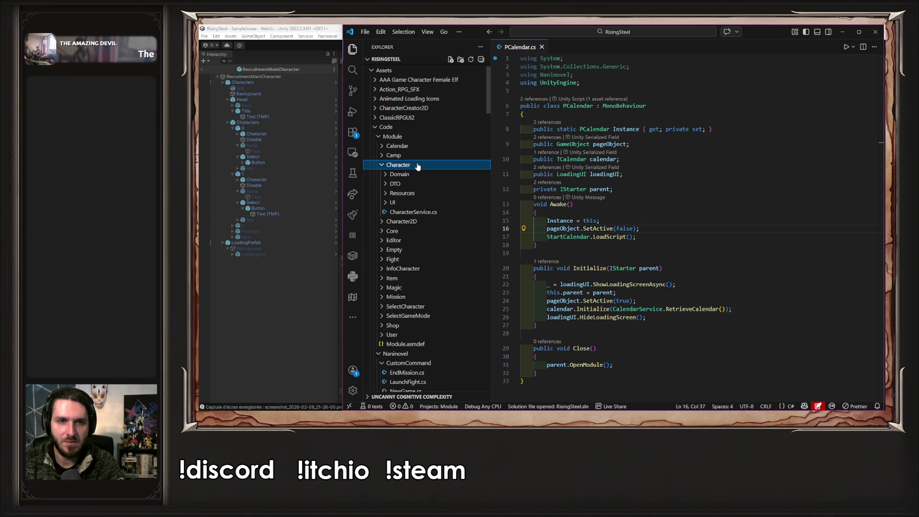
pyautogui.click(415, 203)
pyautogui.click(413, 222)
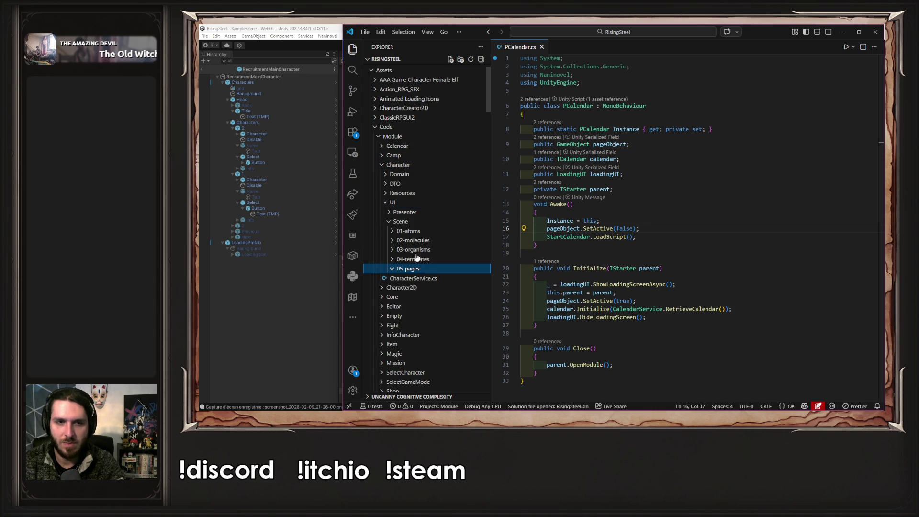
pyautogui.click(402, 164)
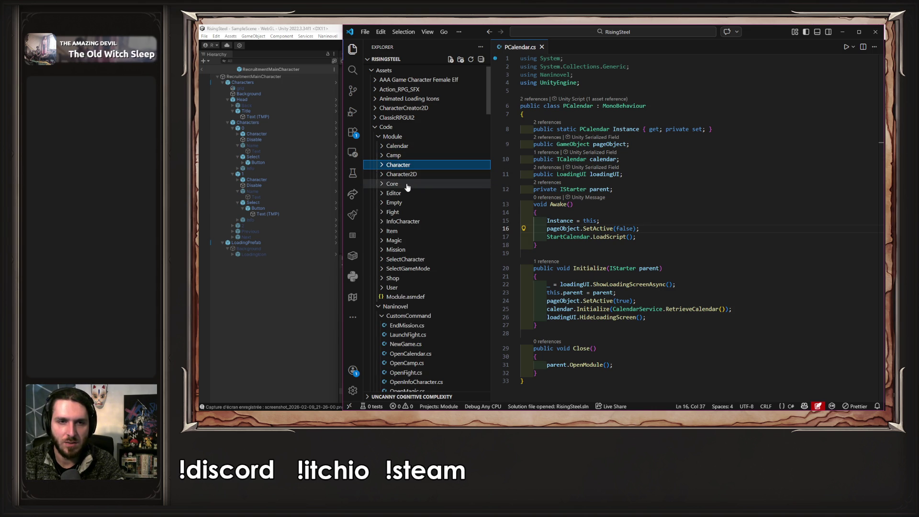
pyautogui.click(407, 184)
pyautogui.click(398, 231)
pyautogui.click(408, 250)
pyautogui.click(411, 298)
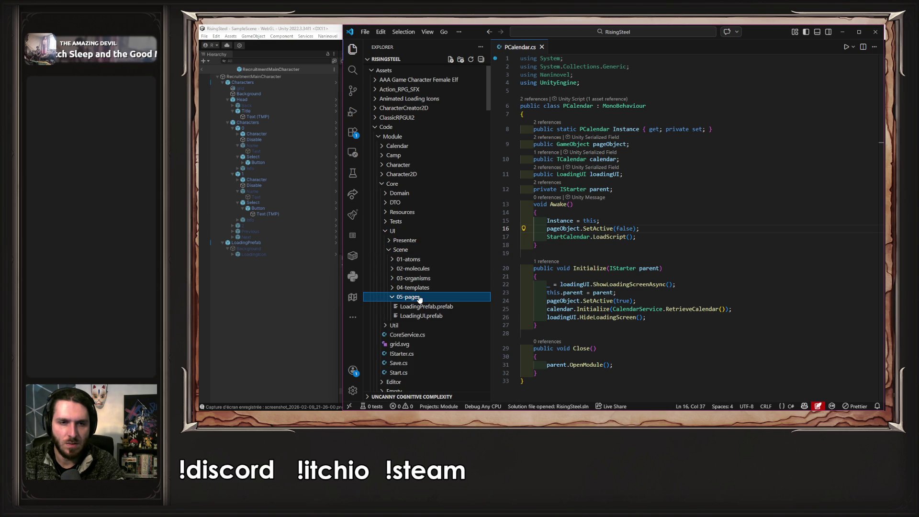
pyautogui.click(419, 298)
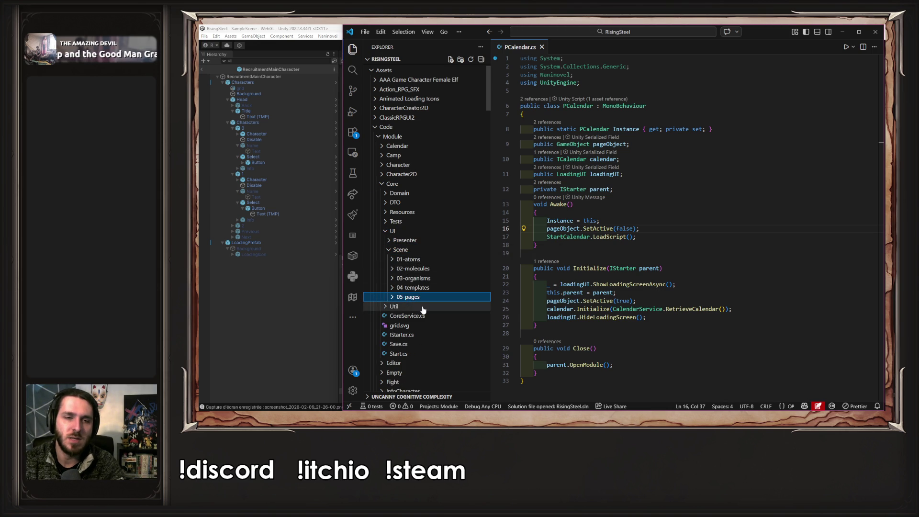
pyautogui.click(406, 240)
pyautogui.click(424, 287)
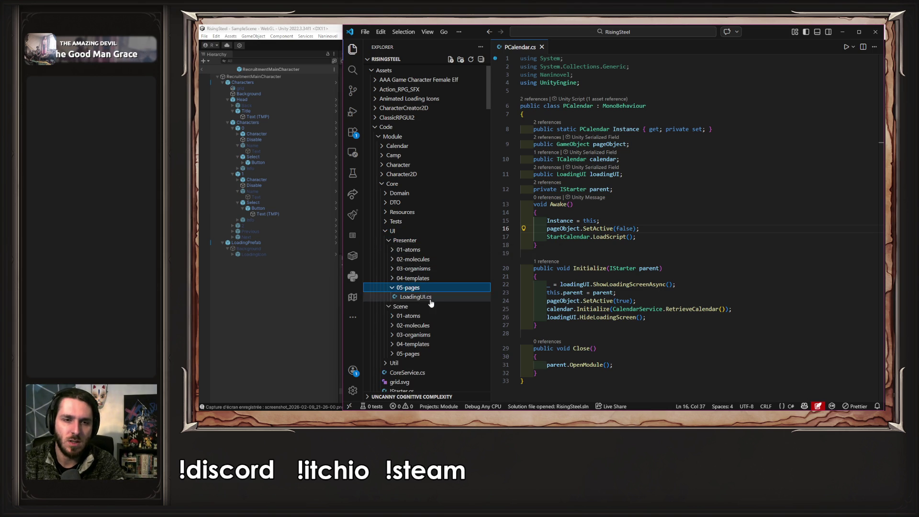
pyautogui.click(427, 298)
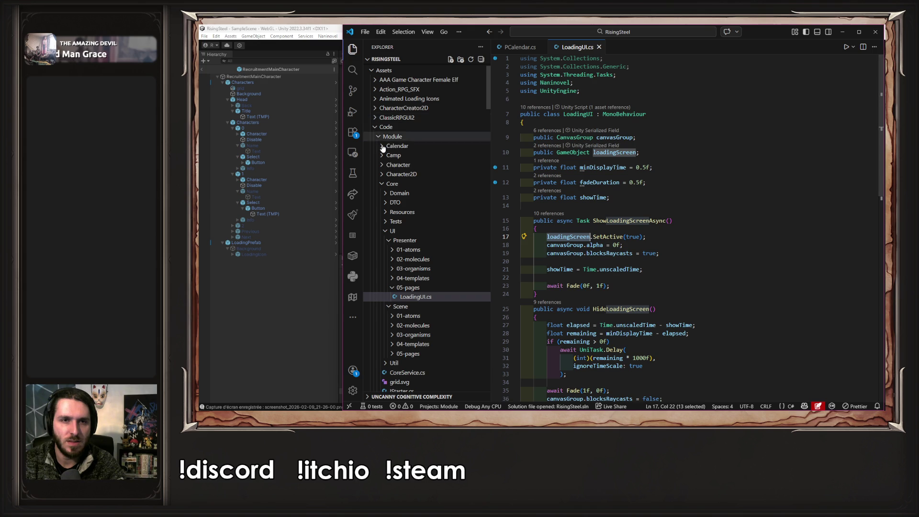
# Open PArenaFight.cs from Fight/UI/Presenter/05-pages
pyautogui.click(393, 186)
pyautogui.click(410, 195)
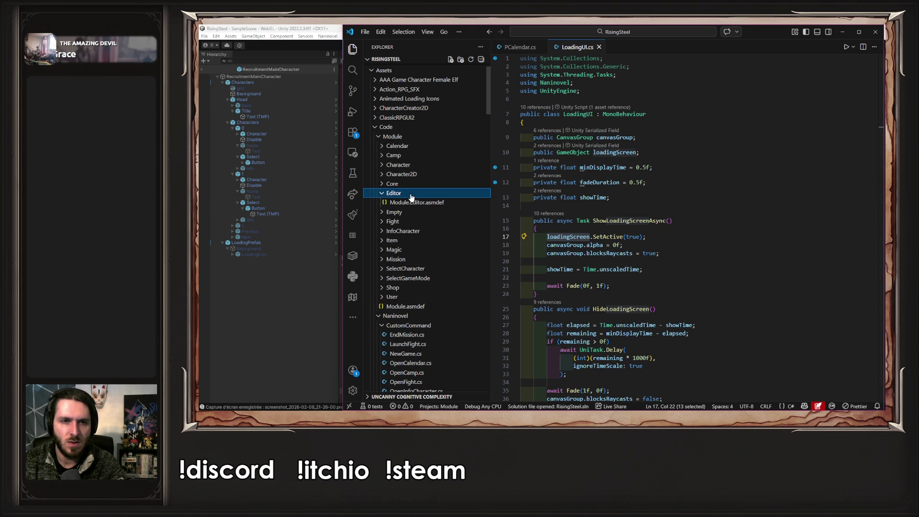
pyautogui.click(411, 193)
pyautogui.click(413, 203)
pyautogui.click(415, 204)
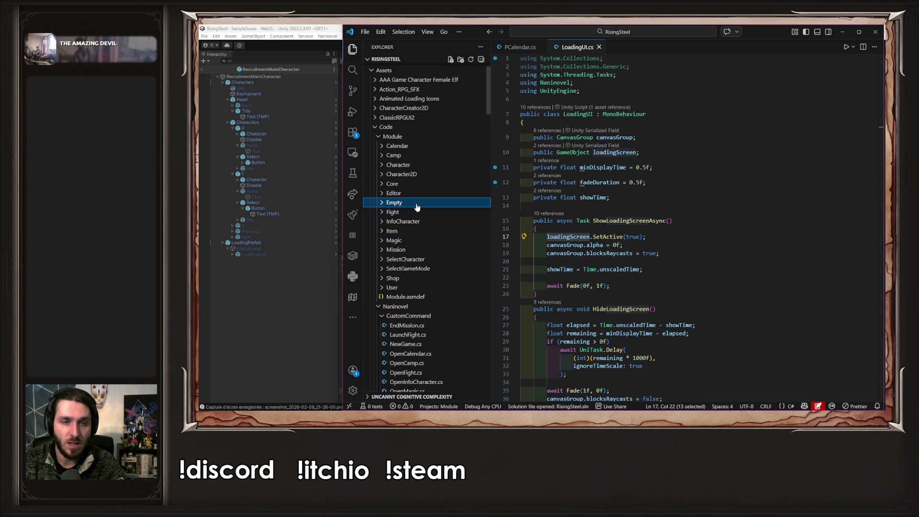
pyautogui.click(418, 212)
pyautogui.click(417, 259)
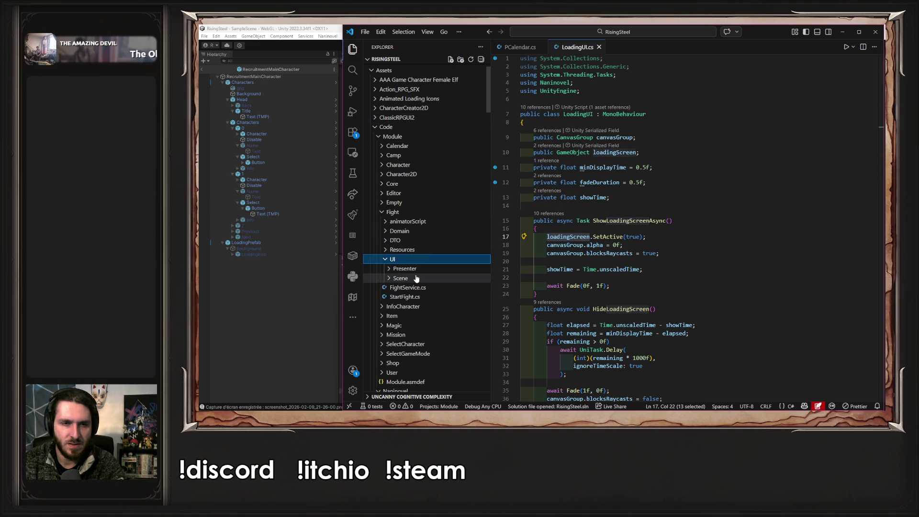
pyautogui.click(415, 279)
pyautogui.click(415, 279)
pyautogui.click(406, 269)
pyautogui.click(421, 316)
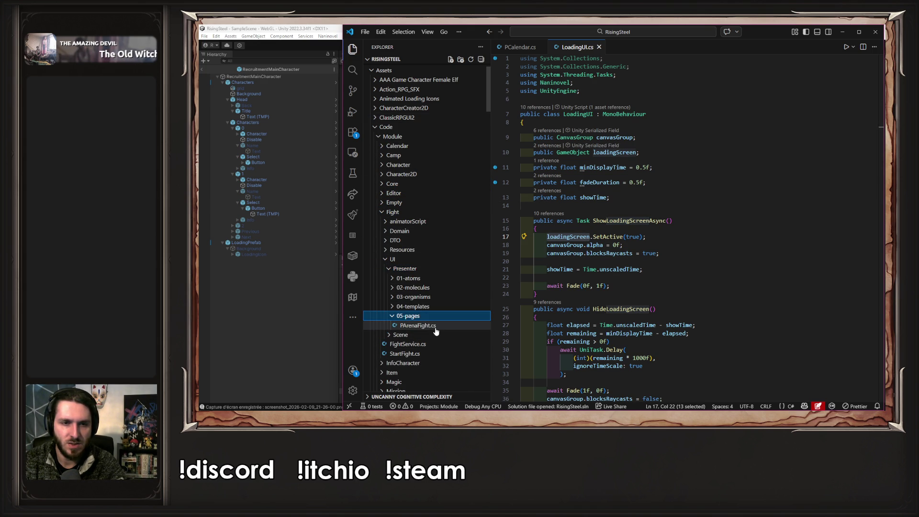
pyautogui.click(435, 327)
pyautogui.scroll(-10, 625, 222)
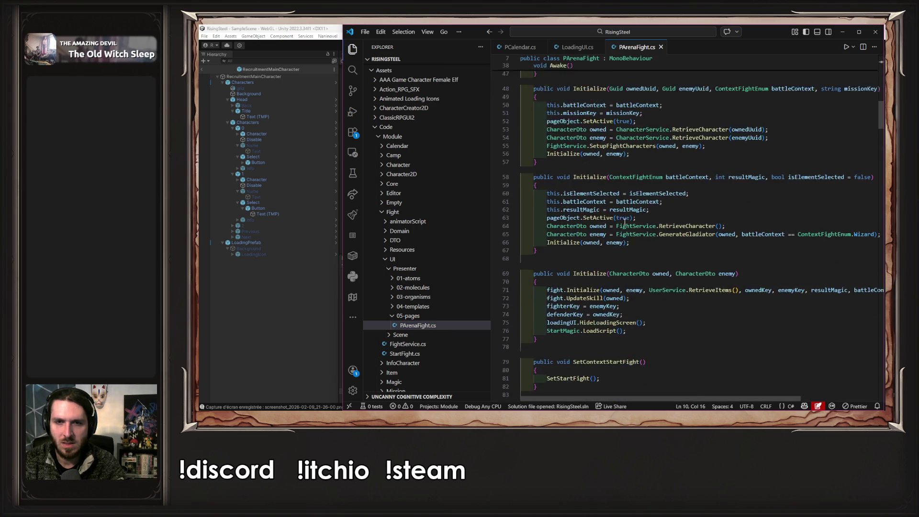
# Delete the ShowLoadingScreenAsync line from PArenaFight.cs's Awake
pyautogui.scroll(-3, 624, 222)
pyautogui.moveTo(703, 200); pyautogui.dragTo(517, 199)
pyautogui.press('BackSpace')
pyautogui.press('BackSpace')
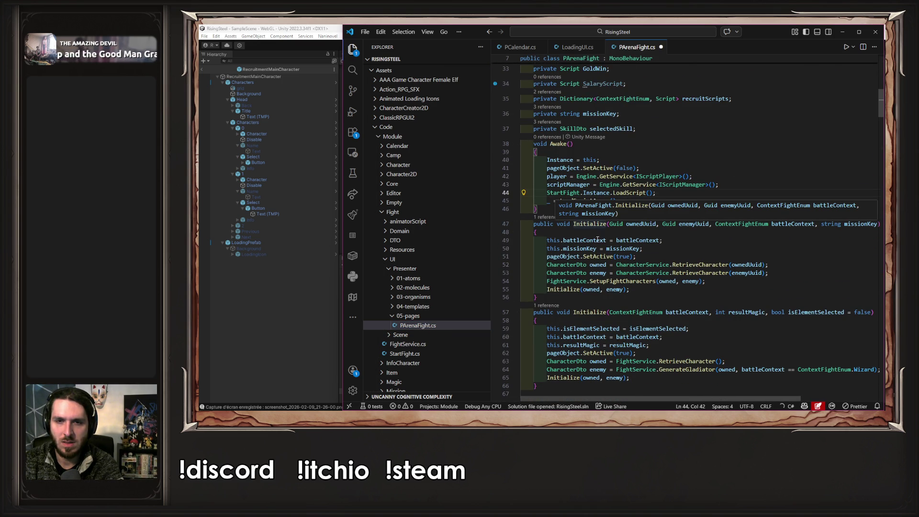
# Paste the loading call at the top of Initialize(CharacterDto owned, CharacterDto enemy)
pyautogui.doubleClick(563, 289)
pyautogui.scroll(-4, 680, 267)
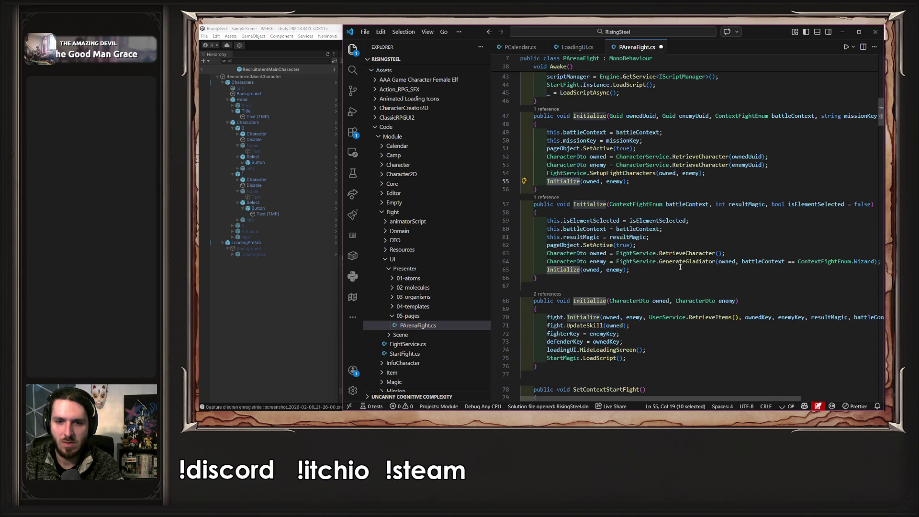
pyautogui.scroll(-1, 680, 267)
pyautogui.click(601, 265)
pyautogui.press('Return')
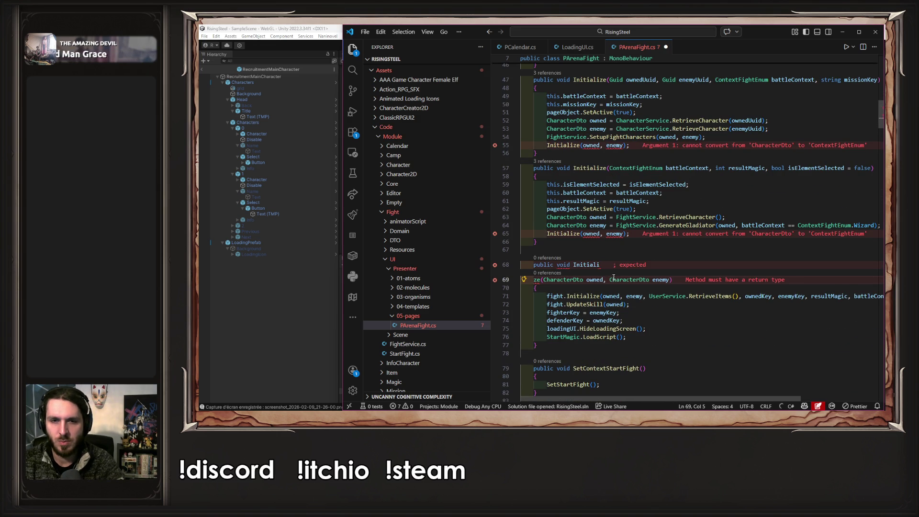
pyautogui.hotkey('ctrl', 'z')
pyautogui.click(591, 273)
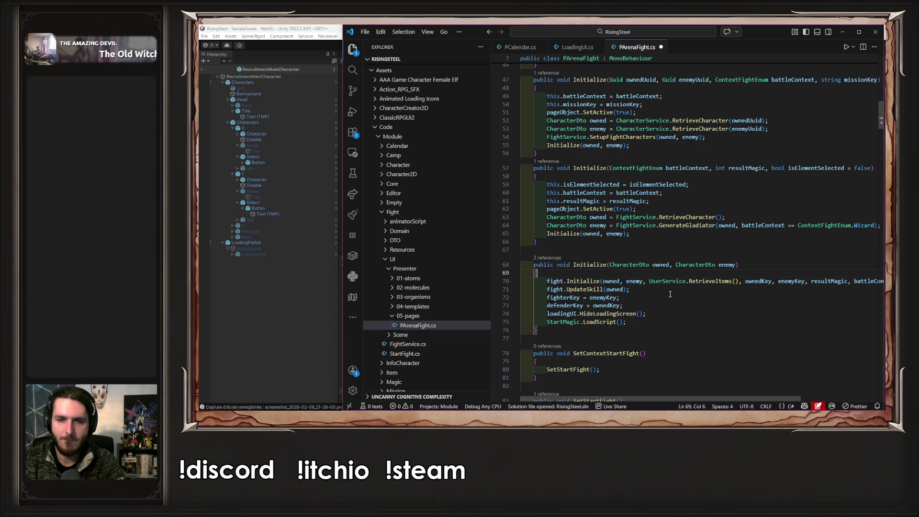
pyautogui.press('Return')
pyautogui.hotkey('ctrl', 'v')
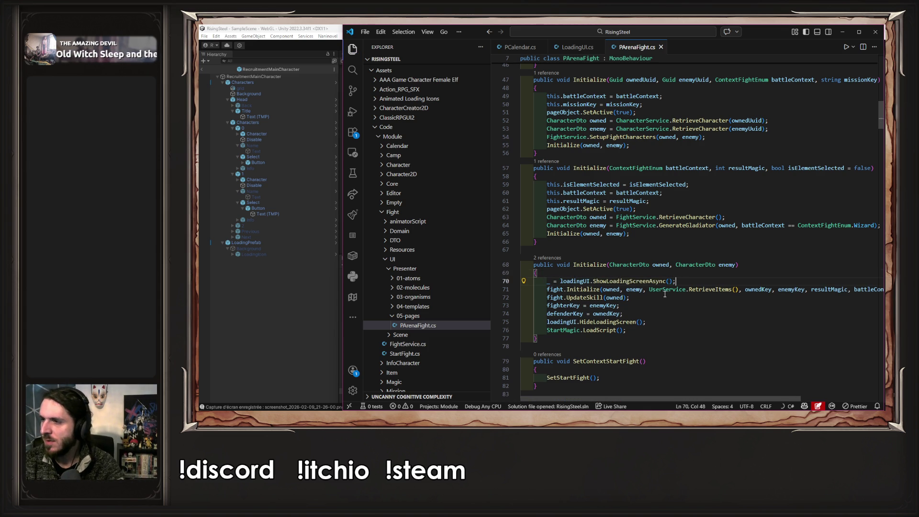
pyautogui.scroll(-1, 436, 263)
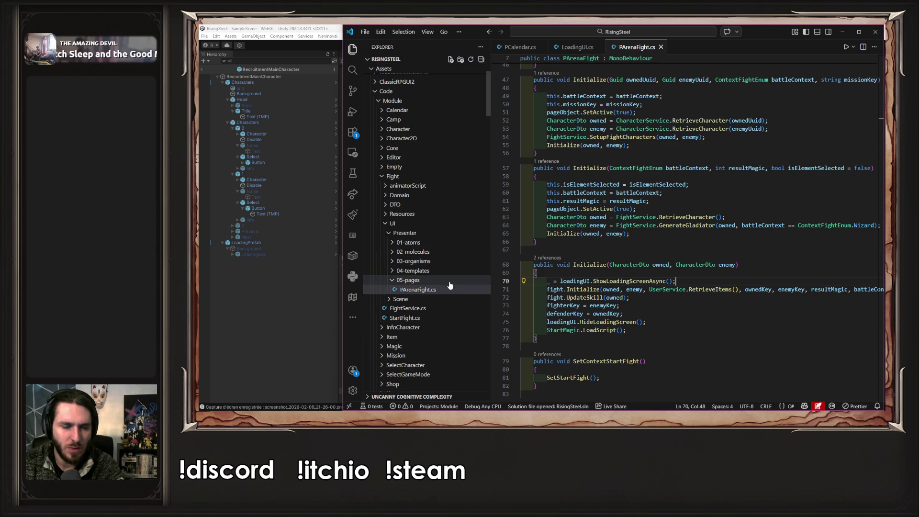
# Open PCharacterEditable.cs from InfoCharacter/UI/Presenter/05-pages
pyautogui.click(430, 328)
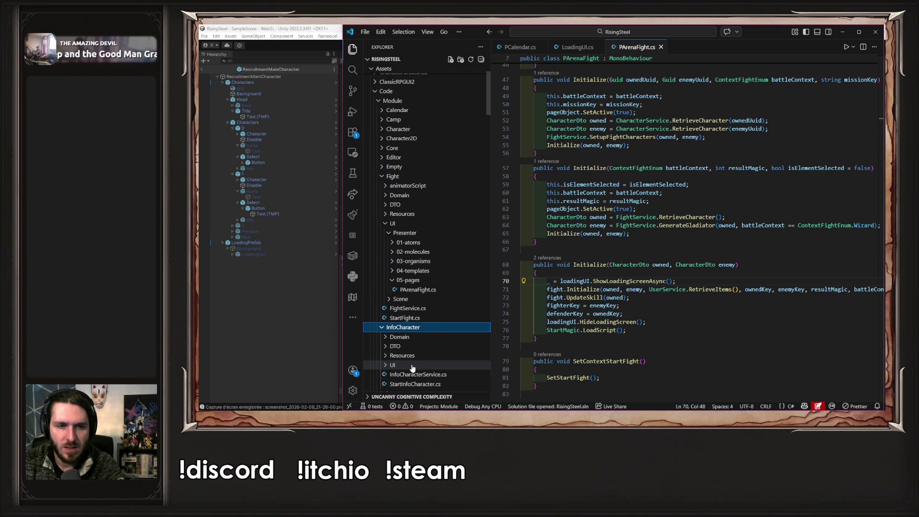
pyautogui.click(412, 365)
pyautogui.scroll(-2, 413, 354)
pyautogui.click(404, 284)
pyautogui.click(417, 332)
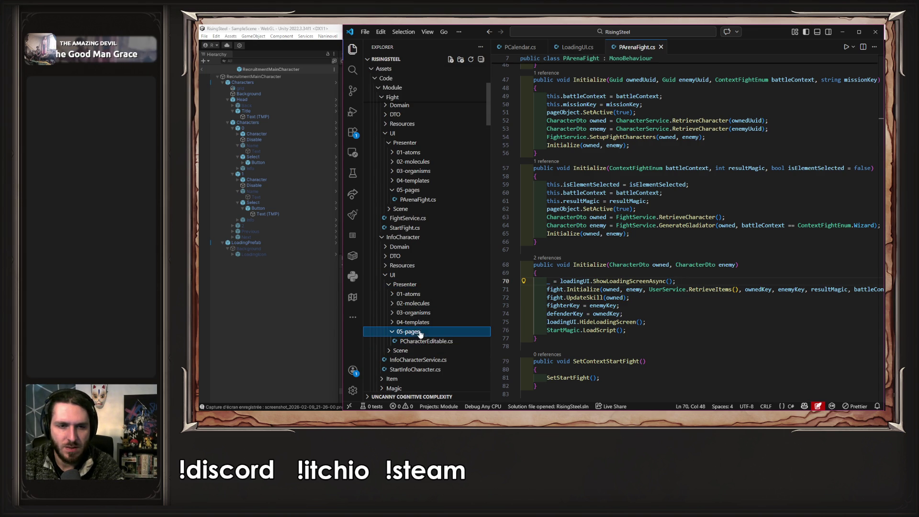
pyautogui.click(426, 341)
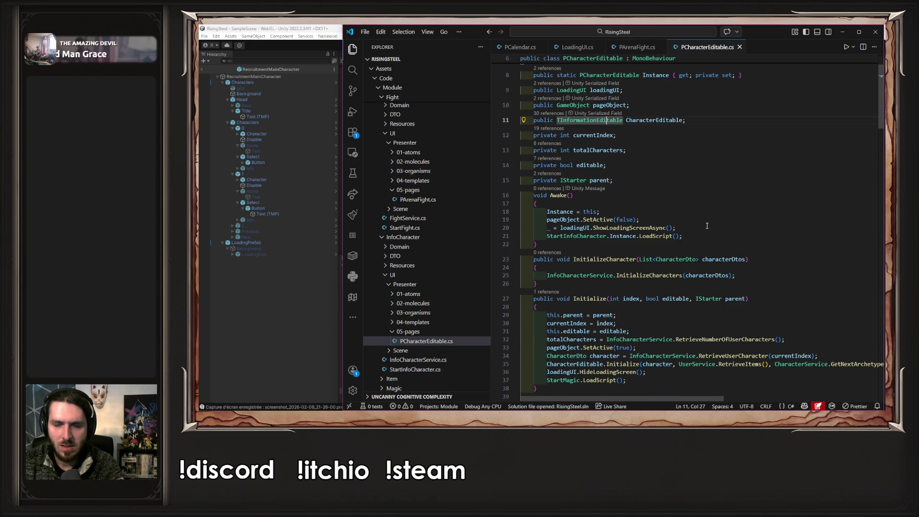
# Move PCharacterEditable.cs's ShowLoadingScreenAsync call from Awake to the top of Initialize and save
pyautogui.click(701, 224)
pyautogui.hotkey('shift', 'Up')
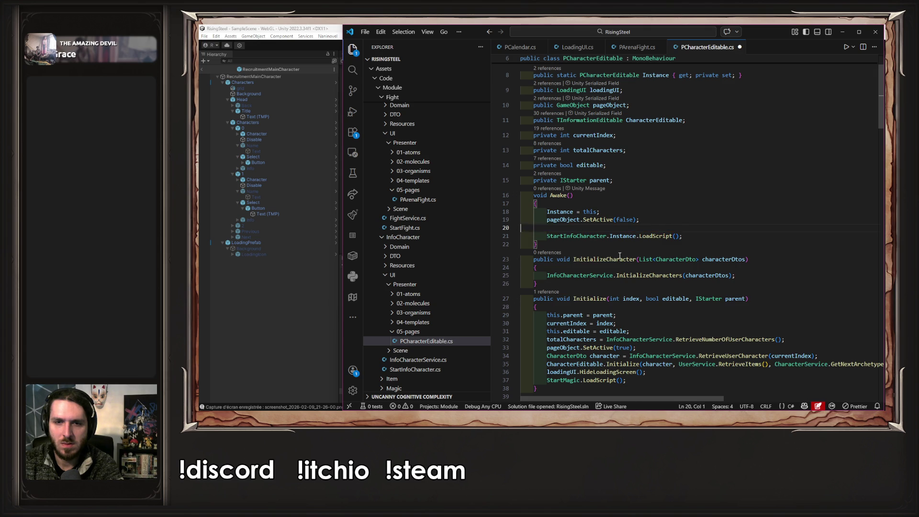
pyautogui.press('BackSpace')
pyautogui.click(595, 295)
pyautogui.hotkey('ctrl', 'v')
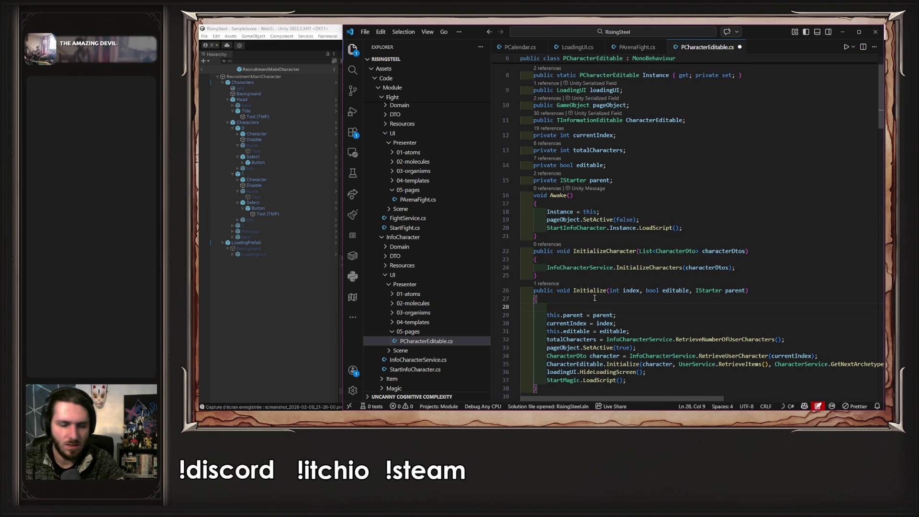
pyautogui.hotkey('ctrl', 's')
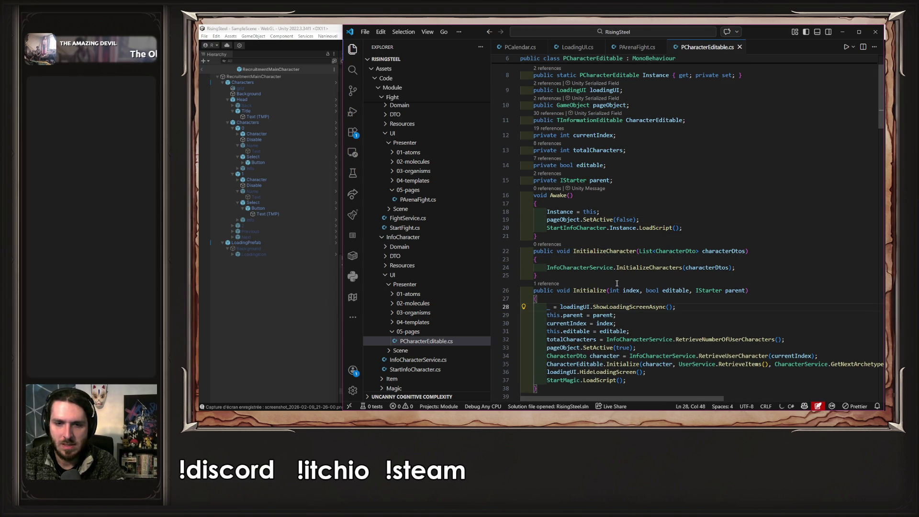
pyautogui.click(570, 372)
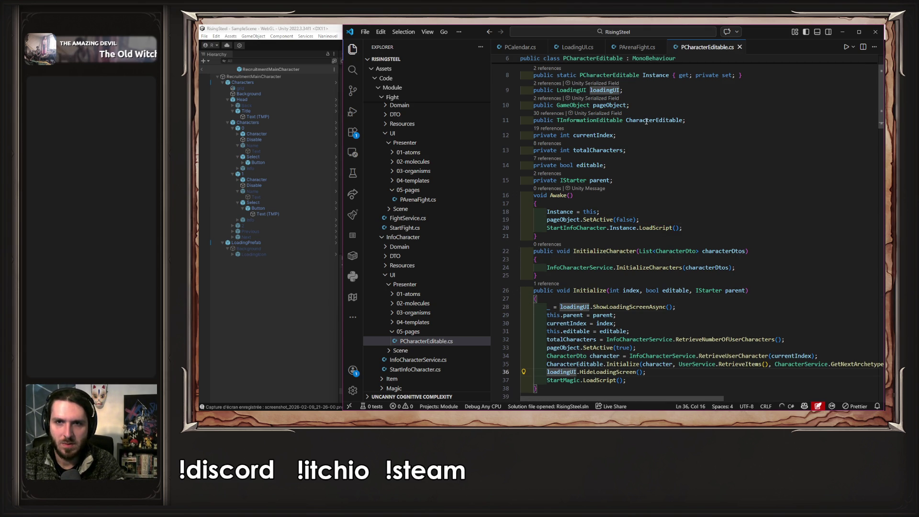
# Move StartMagic.LoadScript above HideLoadingScreen in Initialize, comparing with PArenaFight.cs
pyautogui.click(633, 48)
pyautogui.click(559, 323)
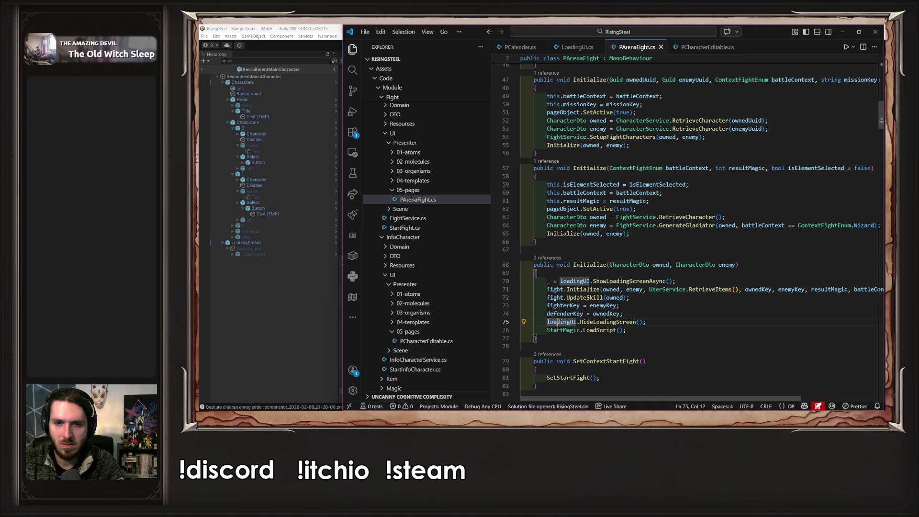
pyautogui.click(611, 330)
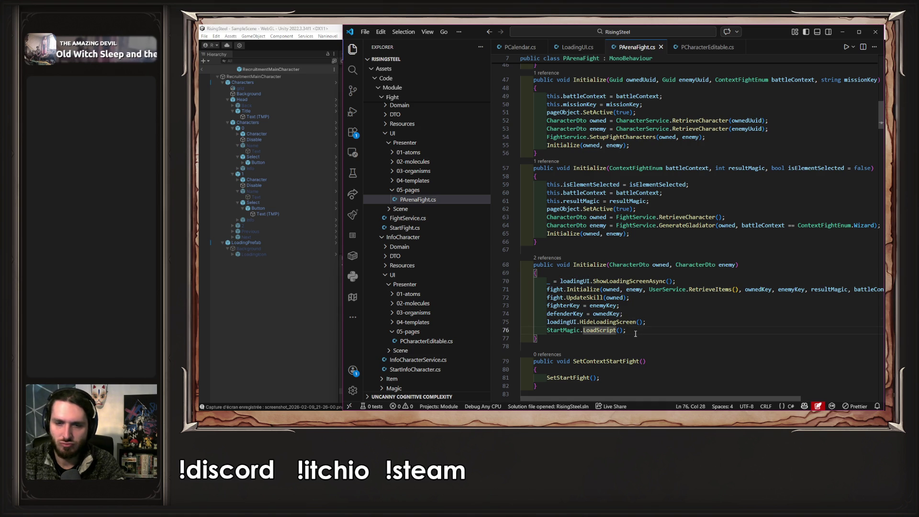
pyautogui.hotkey('ctrl', 'Tab')
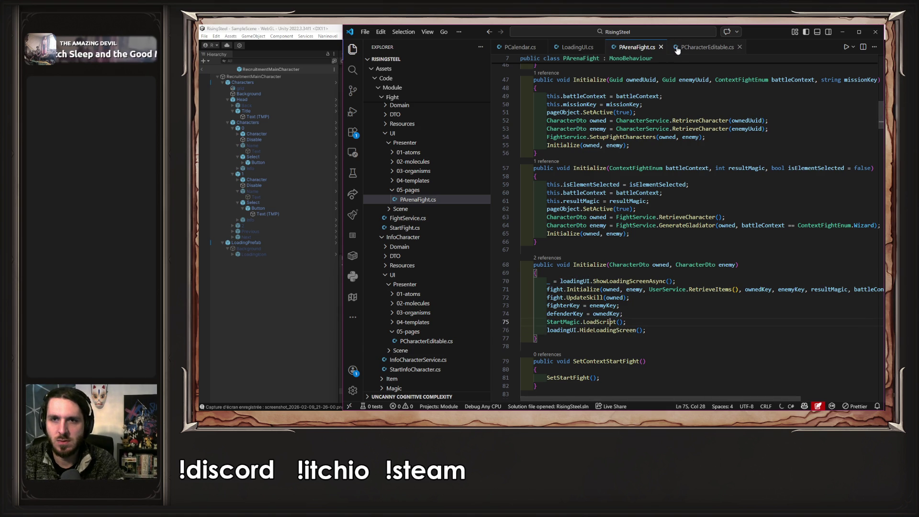
pyautogui.scroll(-2, 602, 314)
pyautogui.click(584, 326)
pyautogui.hotkey('alt', 'Up')
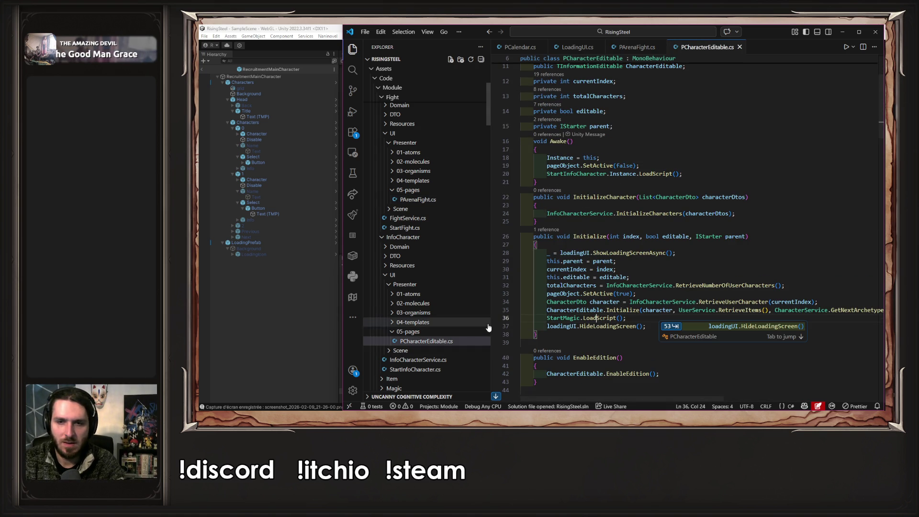
pyautogui.click(619, 318)
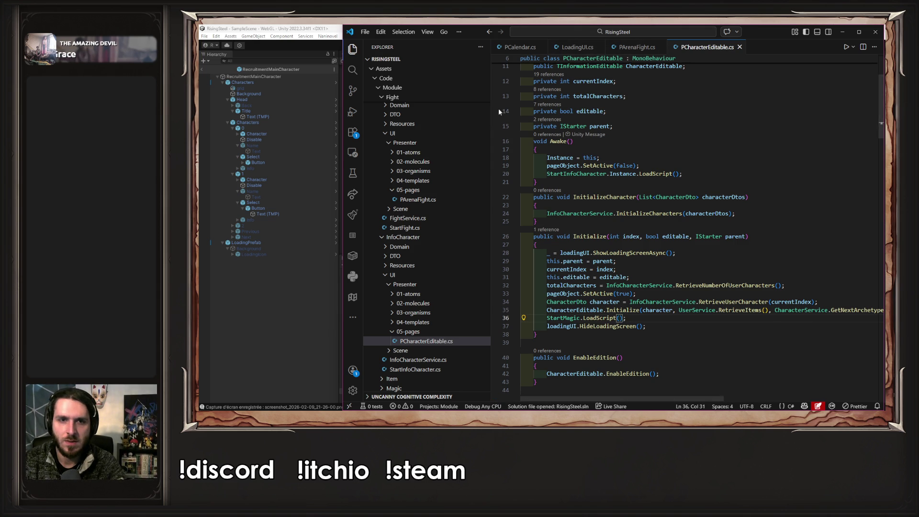
pyautogui.click(518, 48)
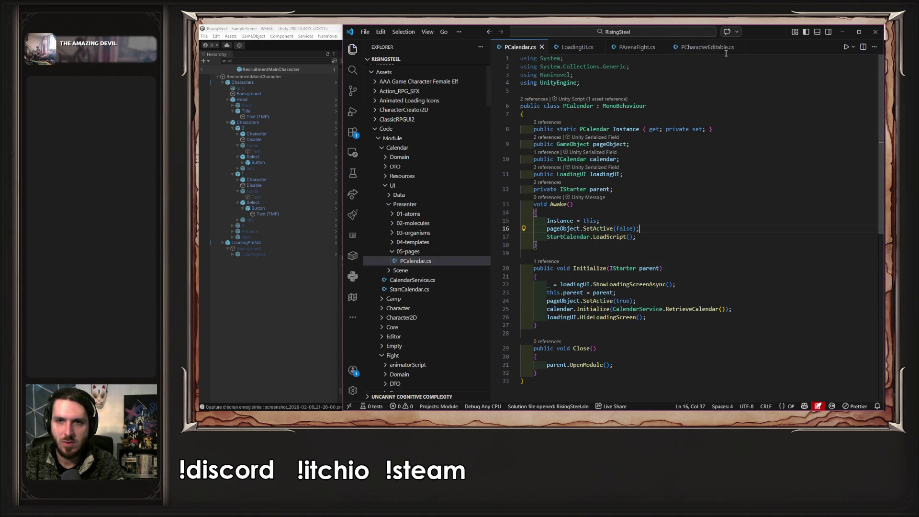
# Return to PCharacterEditable.cs and browse the Item module's Presenter/05-pages folder in the Explorer
pyautogui.click(709, 47)
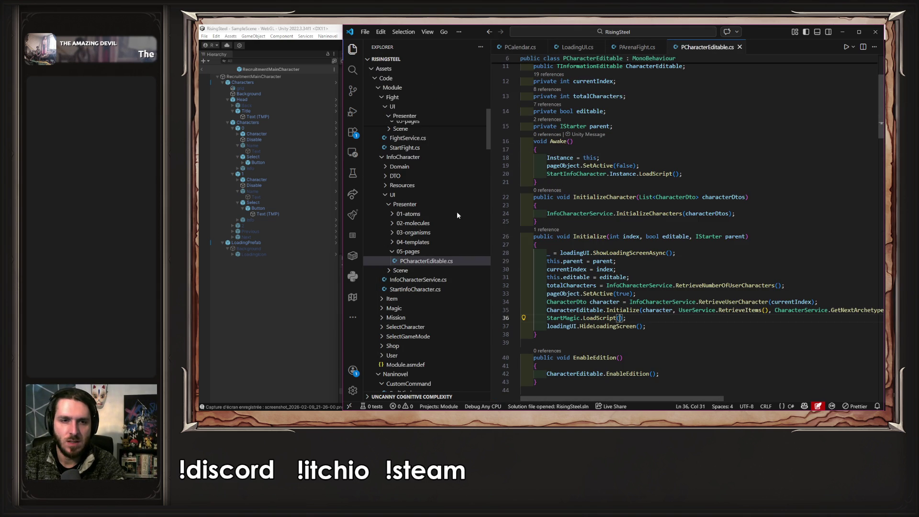
pyautogui.click(416, 158)
pyautogui.click(409, 166)
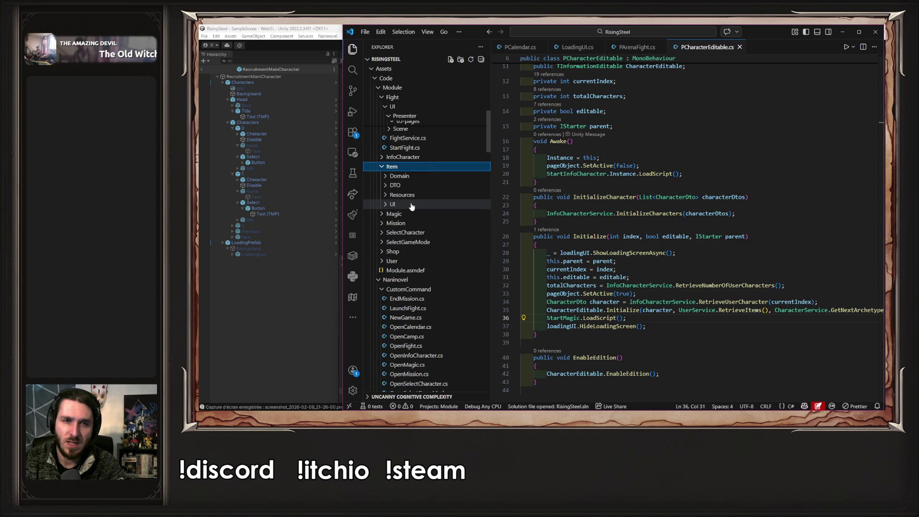
pyautogui.click(411, 205)
pyautogui.click(413, 214)
pyautogui.click(410, 261)
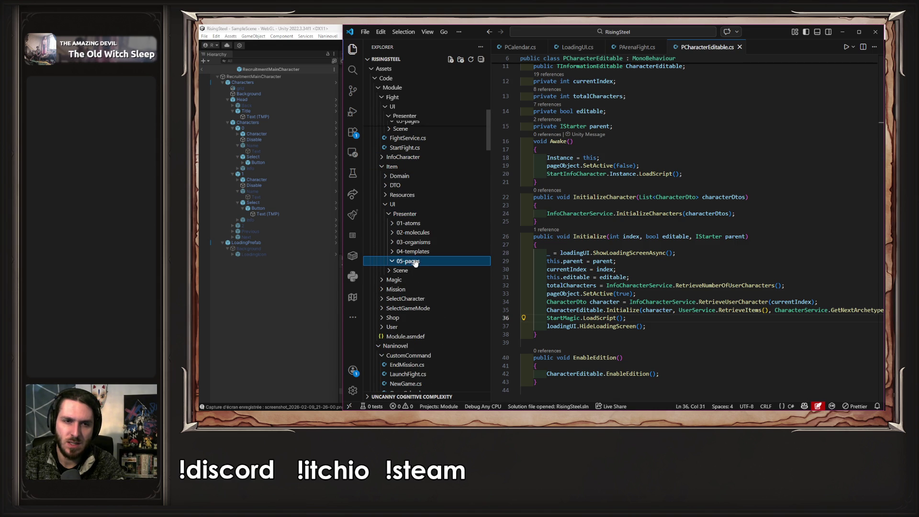
pyautogui.click(397, 166)
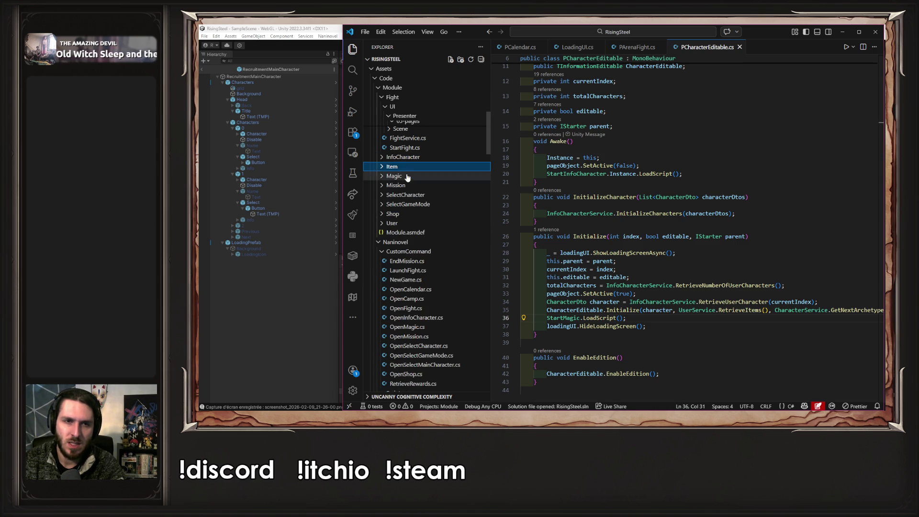
# Open Magic/UI/Presenter/05-pages/PChooseElement.cs from the Explorer
pyautogui.click(397, 175)
pyautogui.click(404, 214)
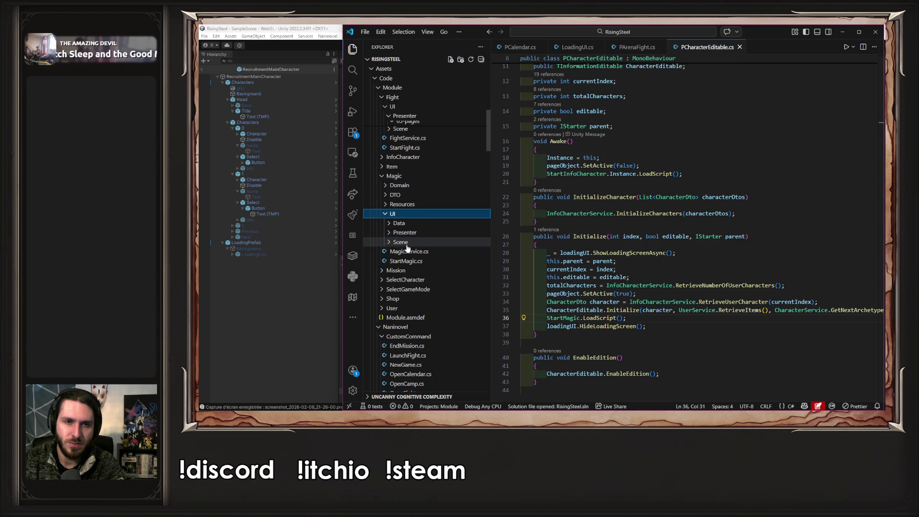
pyautogui.click(404, 243)
pyautogui.click(404, 232)
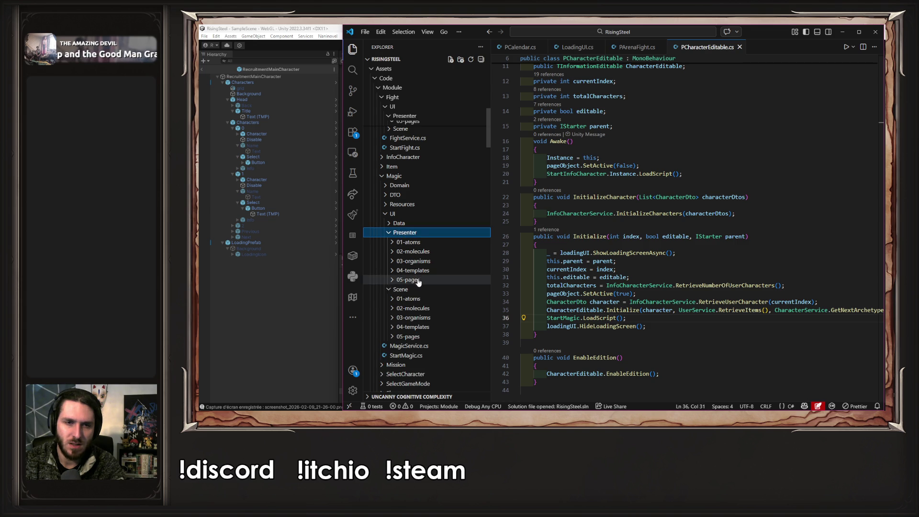
pyautogui.click(408, 279)
pyautogui.click(424, 290)
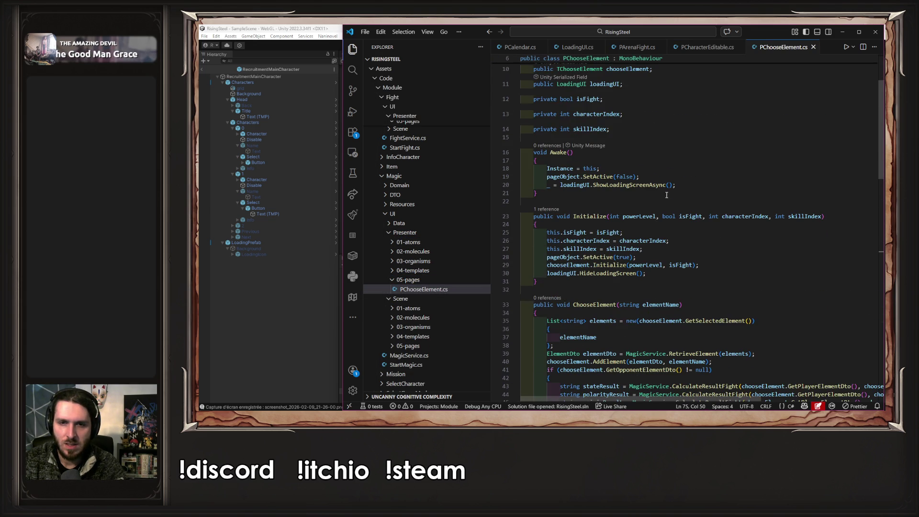
# Paste ShowLoadingScreenAsync at the top of Initialize, delete it from Awake, and save
pyautogui.click(635, 228)
pyautogui.press('Return')
pyautogui.write('_ = loadingUI.ShowLoadingScreenAsync();')
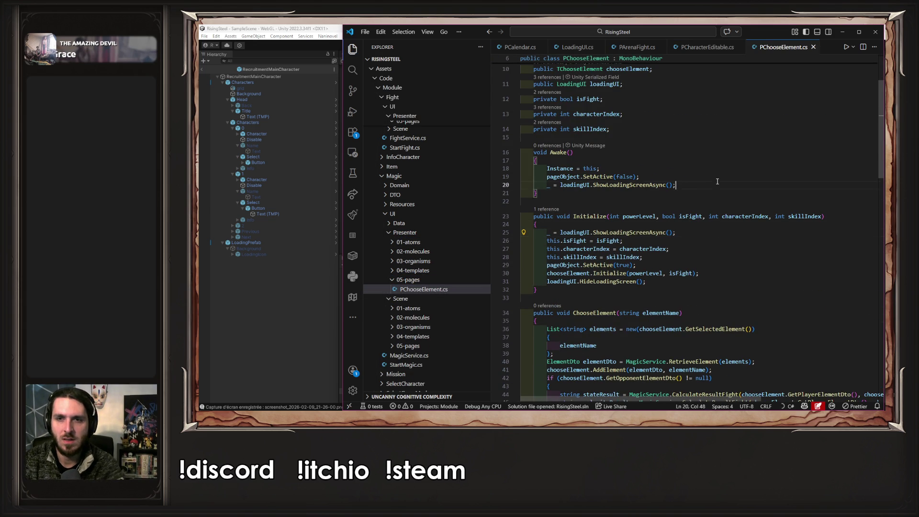
pyautogui.moveTo(521, 185); pyautogui.dragTo(774, 188)
pyautogui.hotkey('ctrl', 'c')
pyautogui.press('BackSpace')
pyautogui.press('BackSpace')
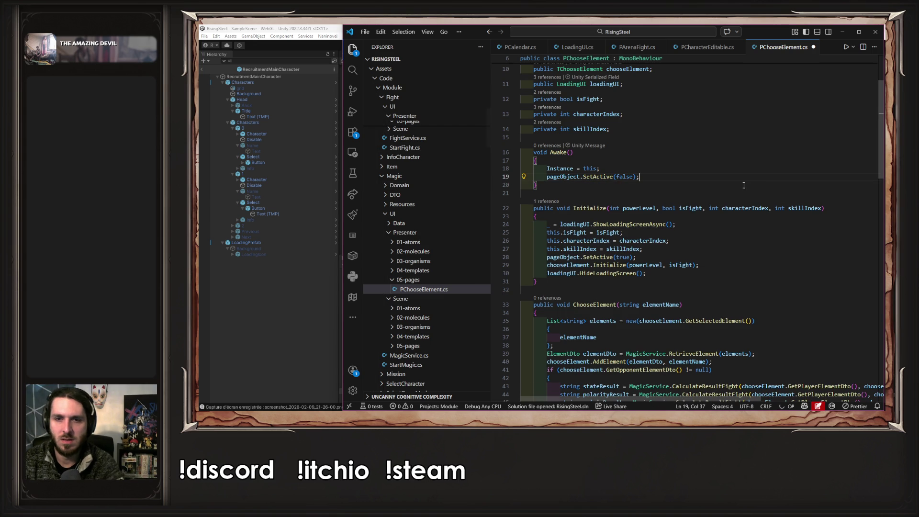
pyautogui.hotkey('ctrl', 's')
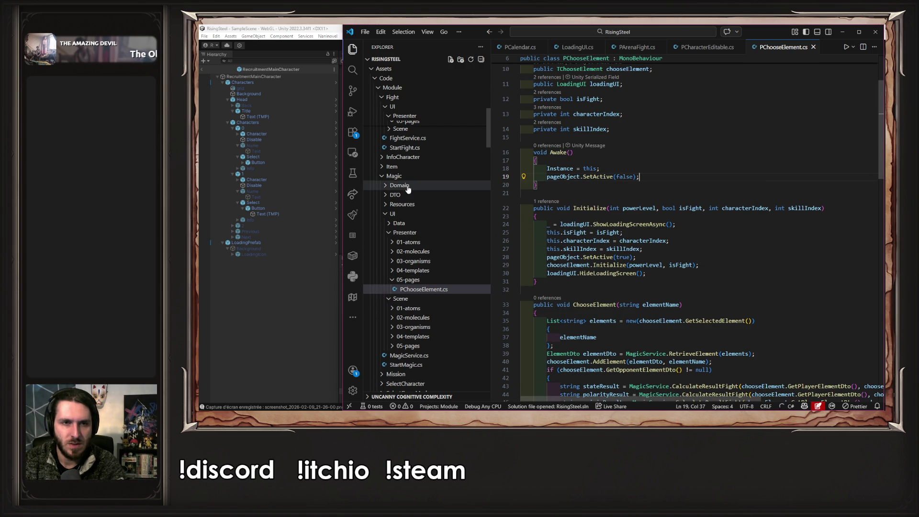
# Collapse Magic and expand the Mission module's UI and Scene folders
pyautogui.click(405, 177)
pyautogui.click(410, 186)
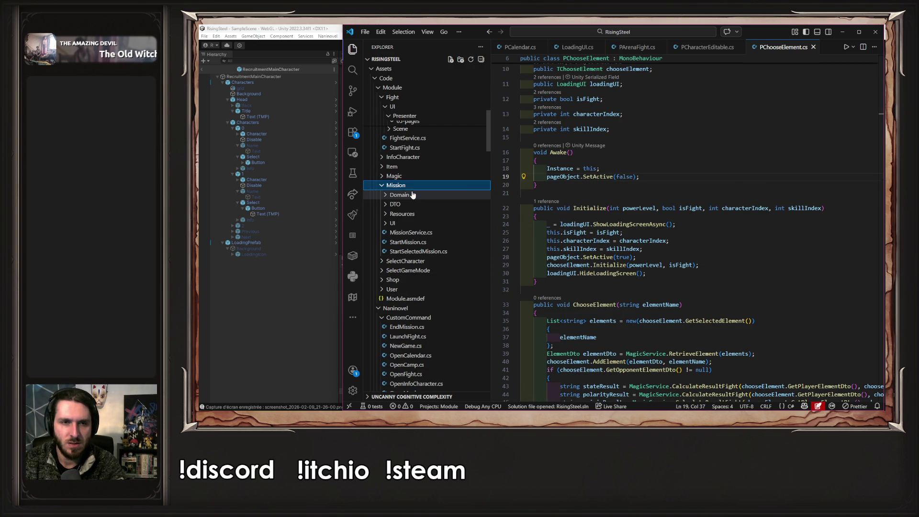
pyautogui.click(414, 224)
pyautogui.click(418, 243)
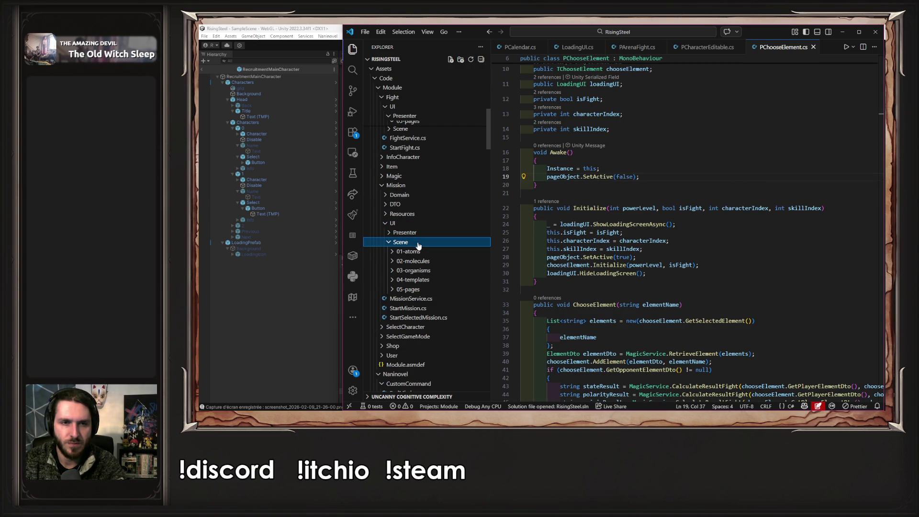
# Open Mission/UI/Presenter/05-pages/PMission.cs
pyautogui.click(418, 243)
pyautogui.click(406, 232)
pyautogui.click(421, 279)
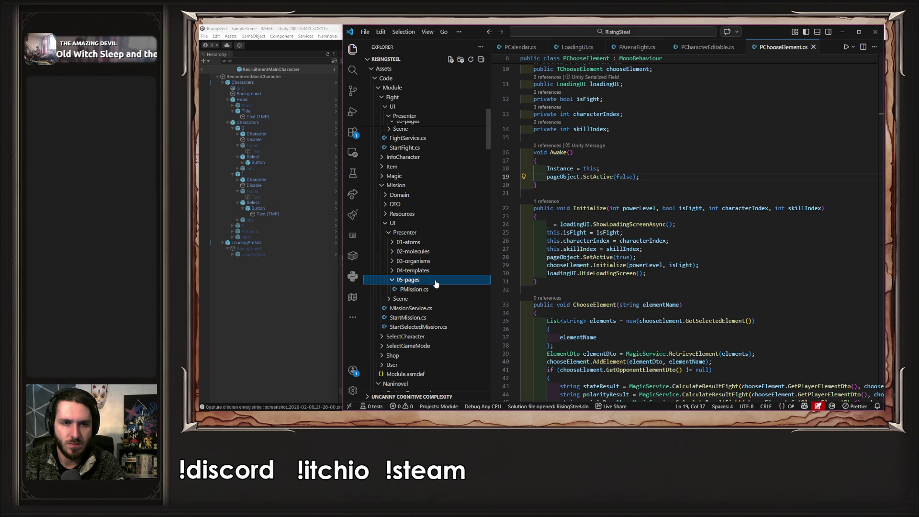
pyautogui.click(435, 290)
pyautogui.scroll(8, 651, 245)
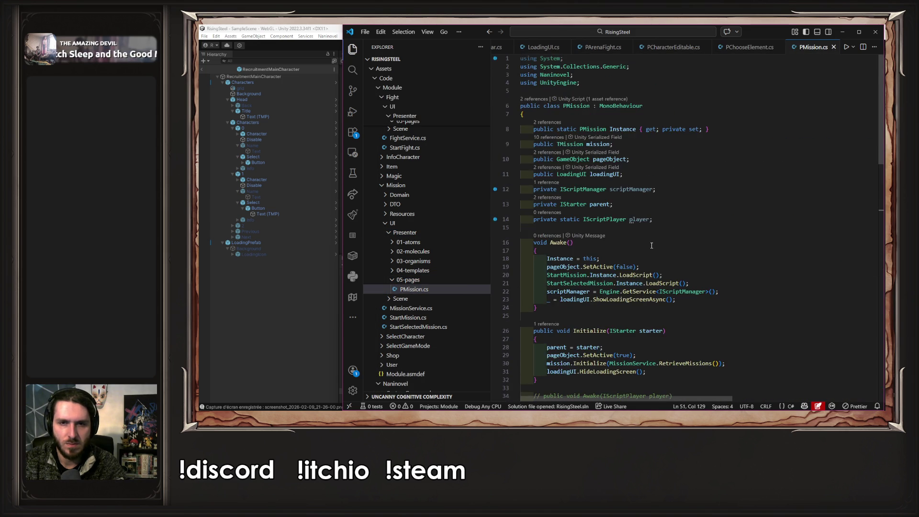
# Paste the ShowLoadingScreenAsync line at the top of Initialize and delete it from Awake
pyautogui.click(637, 231)
pyautogui.press('Return')
pyautogui.hotkey('ctrl', 'v')
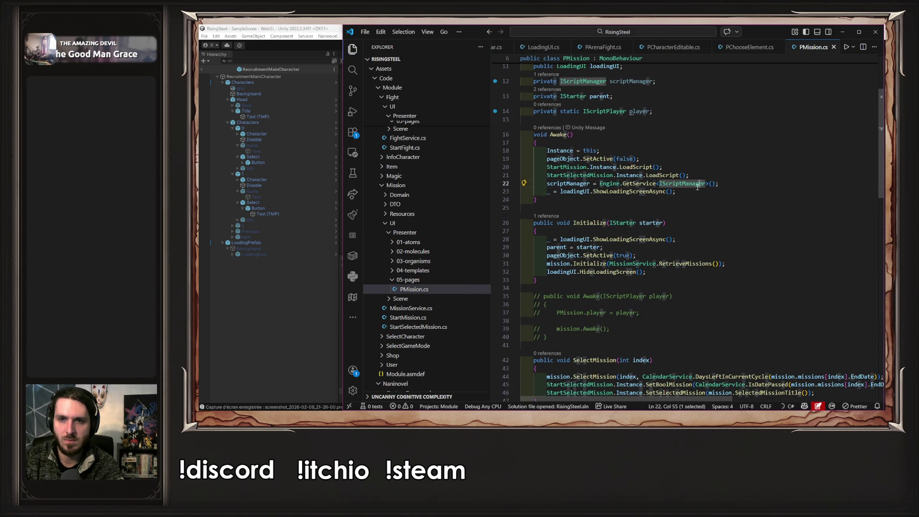
pyautogui.moveTo(678, 192); pyautogui.dragTo(611, 200)
pyautogui.hotkey('ctrl', 'shift', 'k')
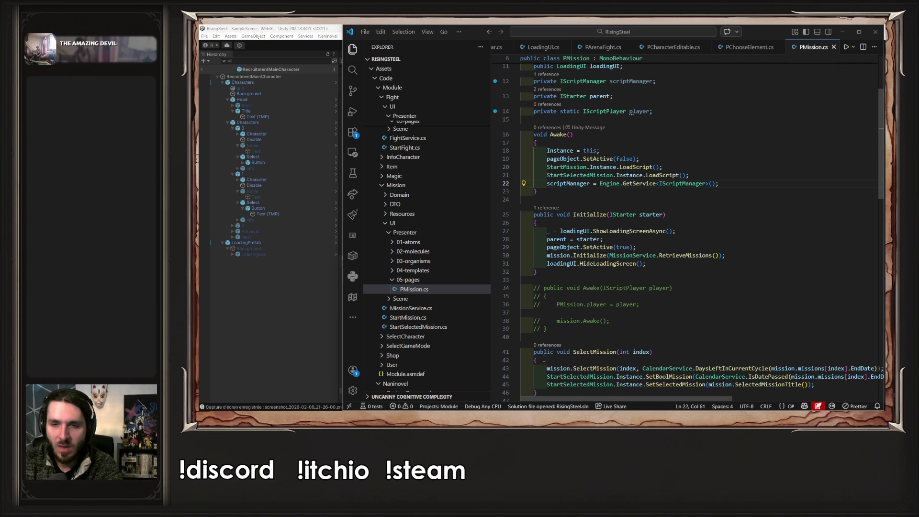
pyautogui.moveTo(547, 329); pyautogui.dragTo(521, 287)
# Remove PMission's commented-out Awake block, save, and place the caret after Initialize's opening brace
pyautogui.press('BackSpace')
pyautogui.press('BackSpace')
pyautogui.press('BackSpace')
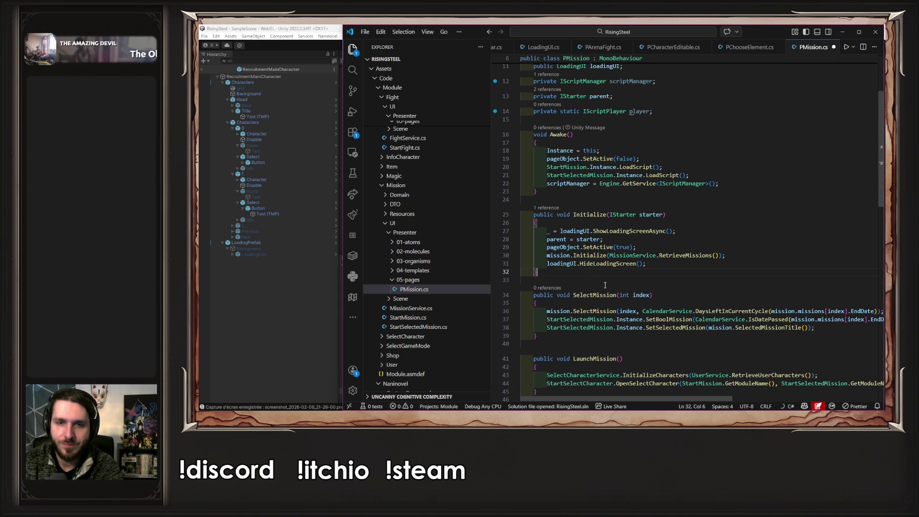
pyautogui.hotkey('ctrl', 's')
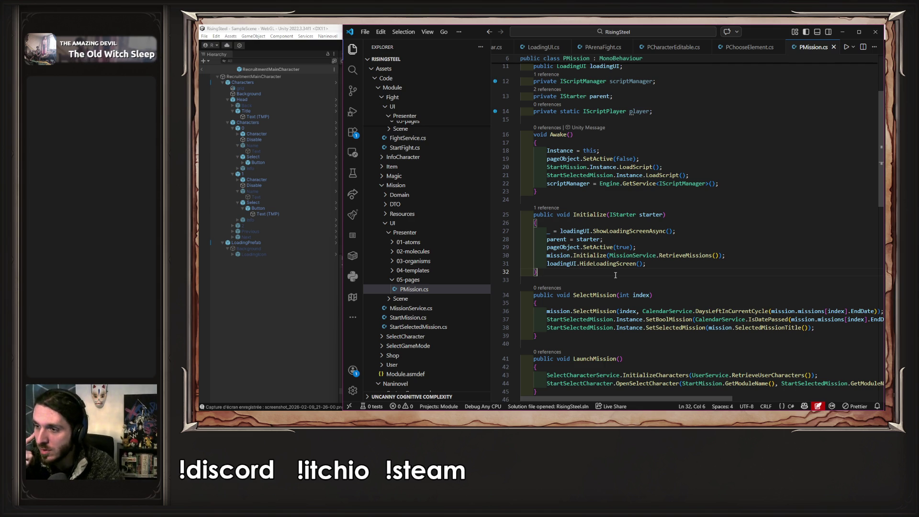
pyautogui.moveTo(609, 247)
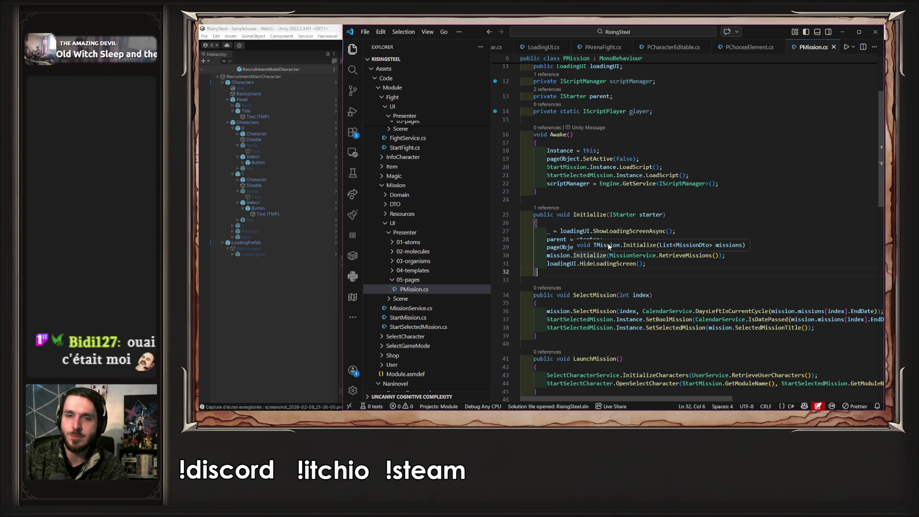
pyautogui.tripleClick(617, 198)
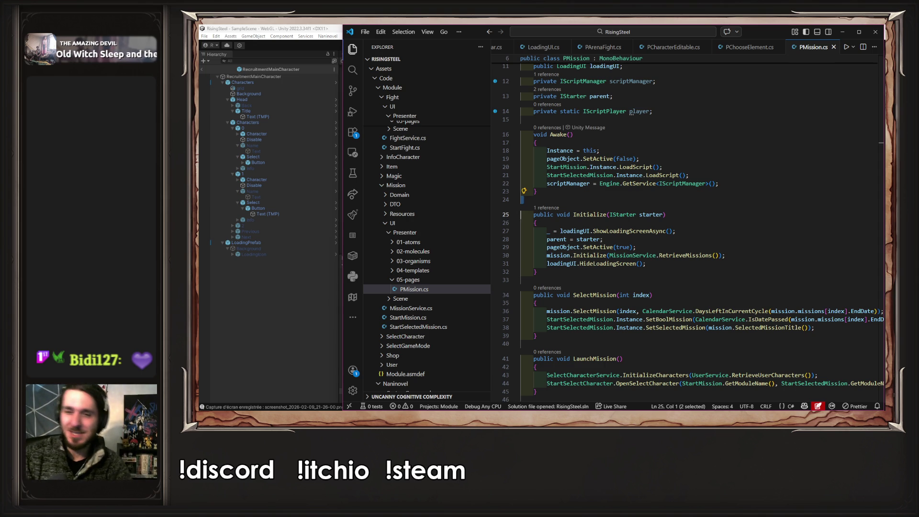
pyautogui.click(701, 199)
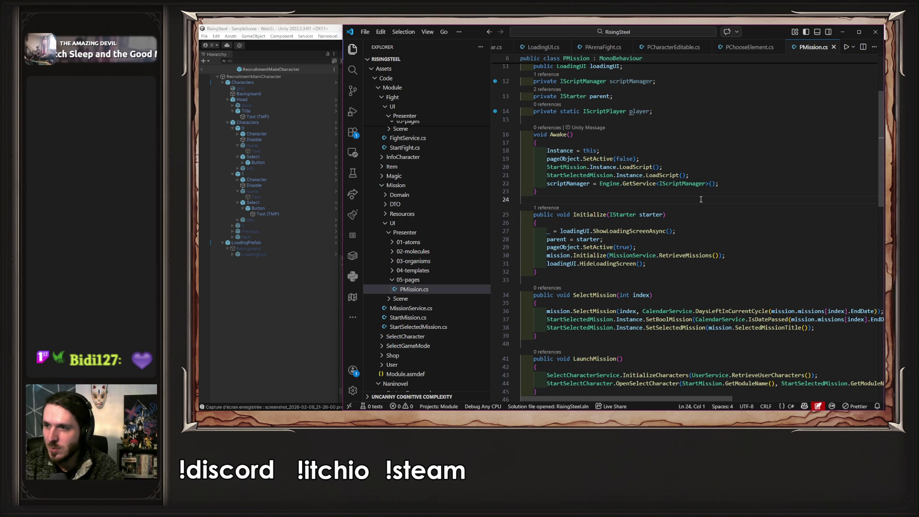
pyautogui.scroll(-1, 653, 214)
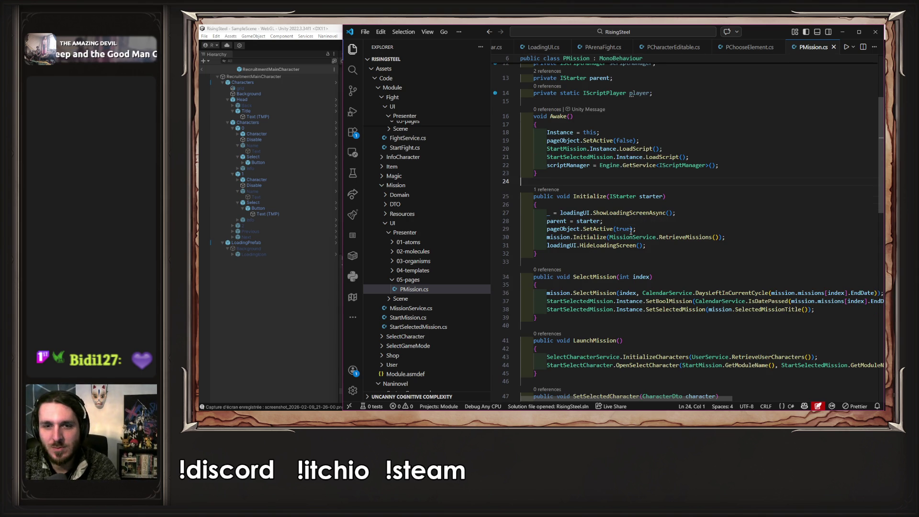
pyautogui.click(700, 206)
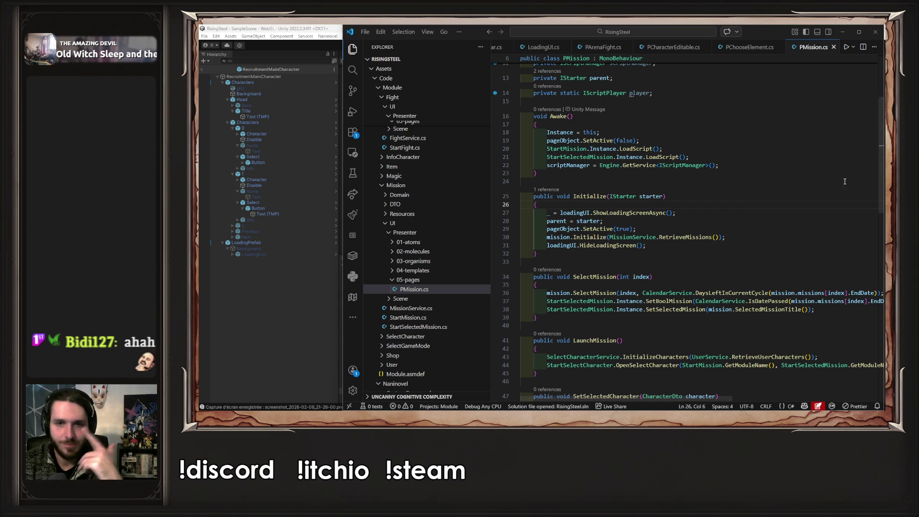
# Open SelectCharacter/UI/Presenter/05-pages/PSelectCharacter.cs
pyautogui.click(423, 186)
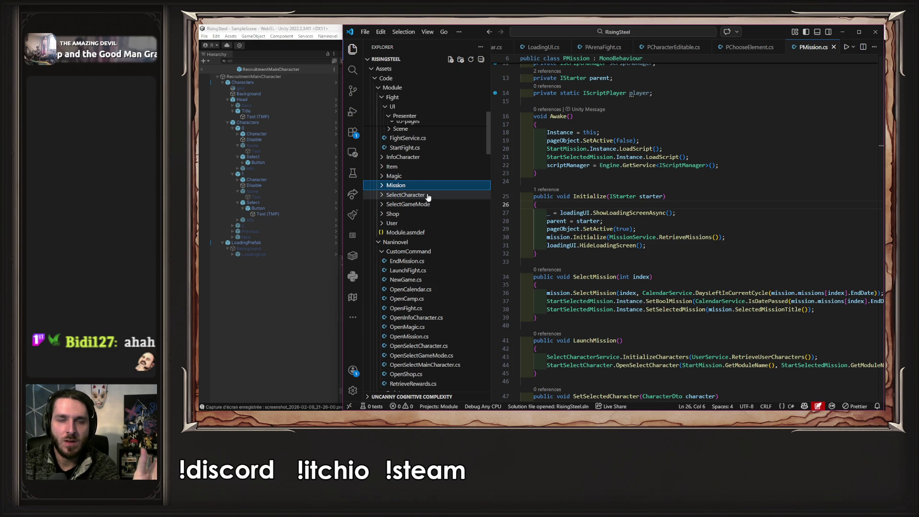
pyautogui.click(428, 196)
pyautogui.click(407, 232)
pyautogui.click(416, 243)
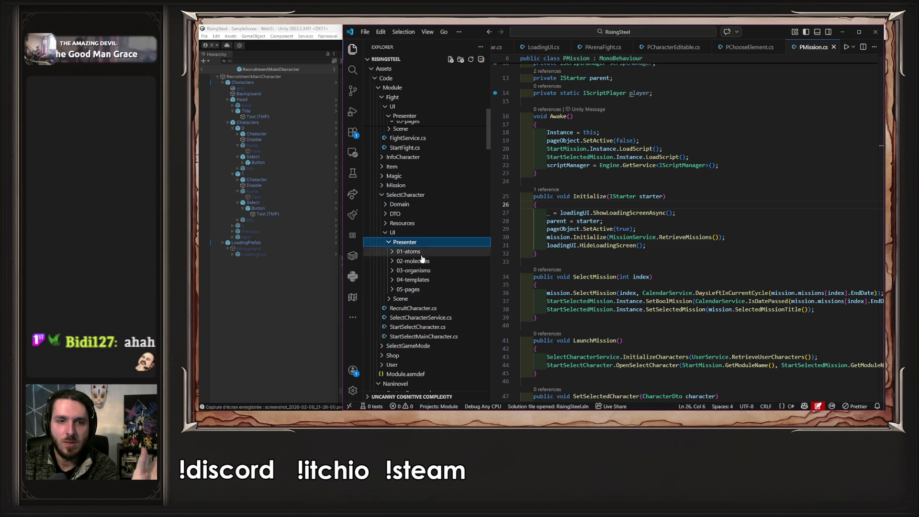
pyautogui.click(404, 289)
pyautogui.click(431, 299)
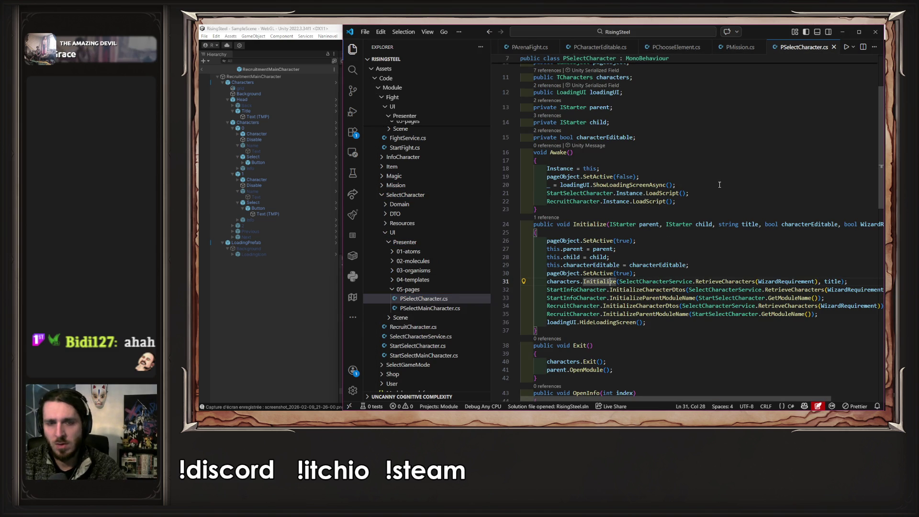
# Cut the ShowLoadingScreenAsync line from Awake and paste it under Initialize's opening brace
pyautogui.moveTo(676, 185); pyautogui.dragTo(521, 185)
pyautogui.hotkey('ctrl', 'c')
pyautogui.hotkey('ctrl', 'shift', 'k')
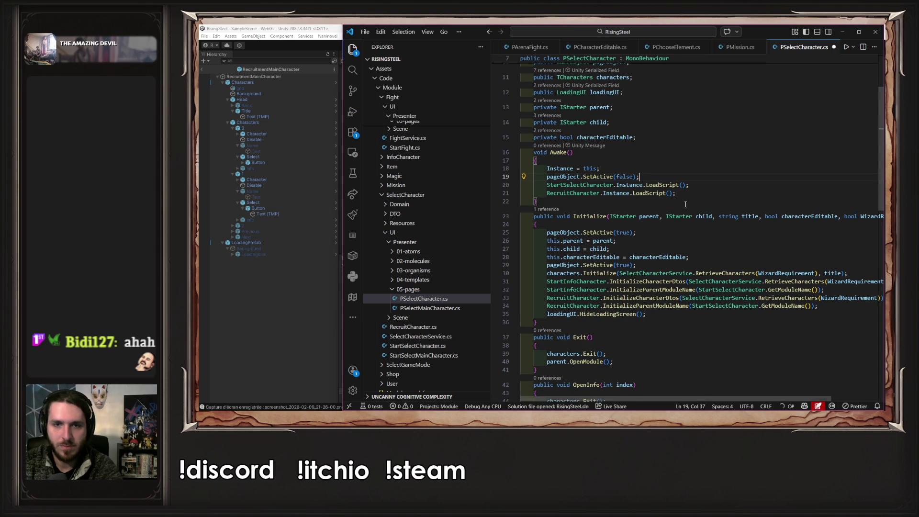
pyautogui.click(637, 224)
pyautogui.press('Return')
pyautogui.hotkey('ctrl', 'v')
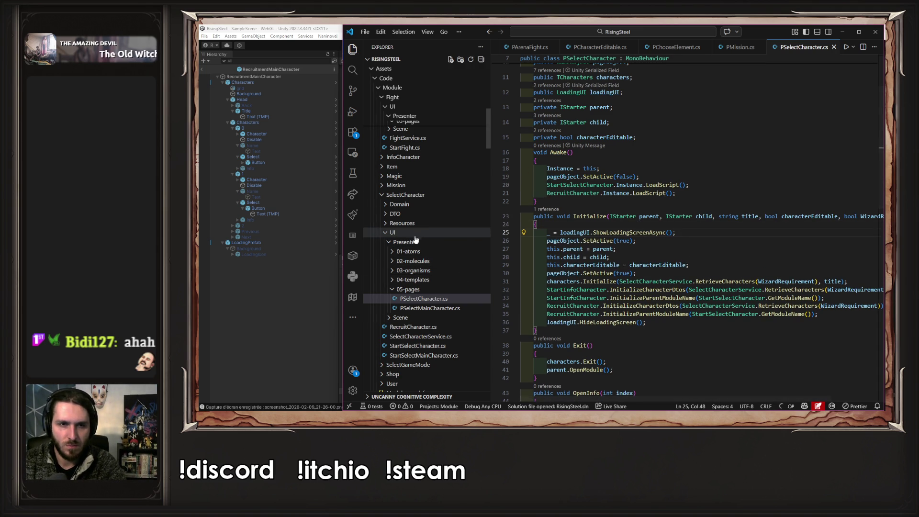
# Open SelectGameMode/UI/Presenter/05-pages/PSelectGameMode.cs
pyautogui.click(426, 197)
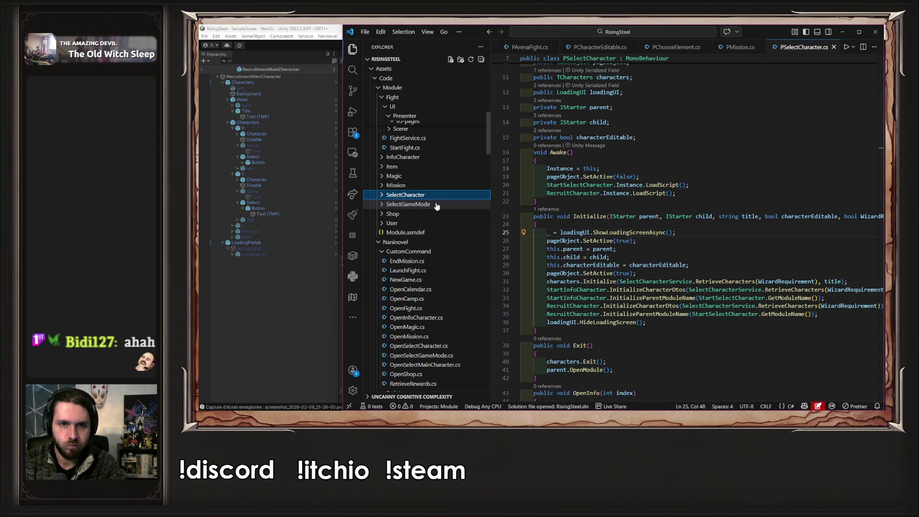
pyautogui.click(436, 204)
pyautogui.click(416, 243)
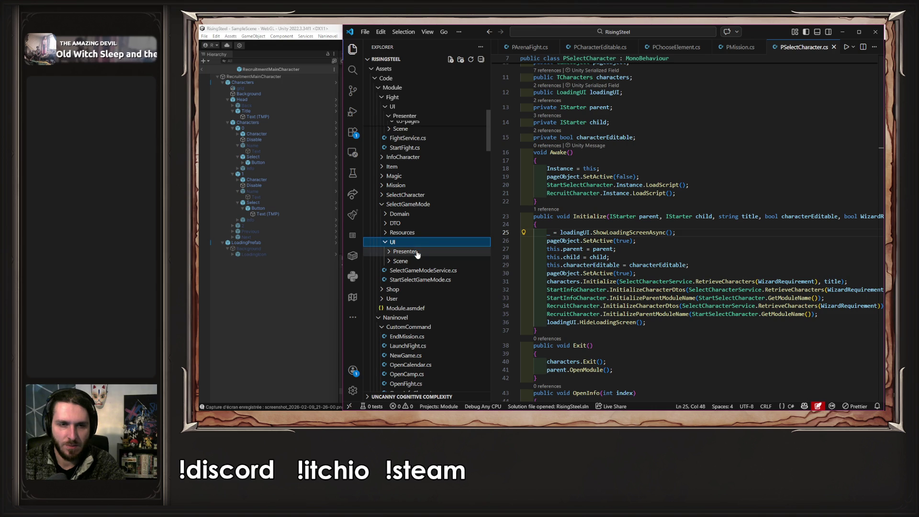
pyautogui.click(416, 251)
pyautogui.click(421, 309)
pyautogui.click(421, 308)
pyautogui.click(408, 299)
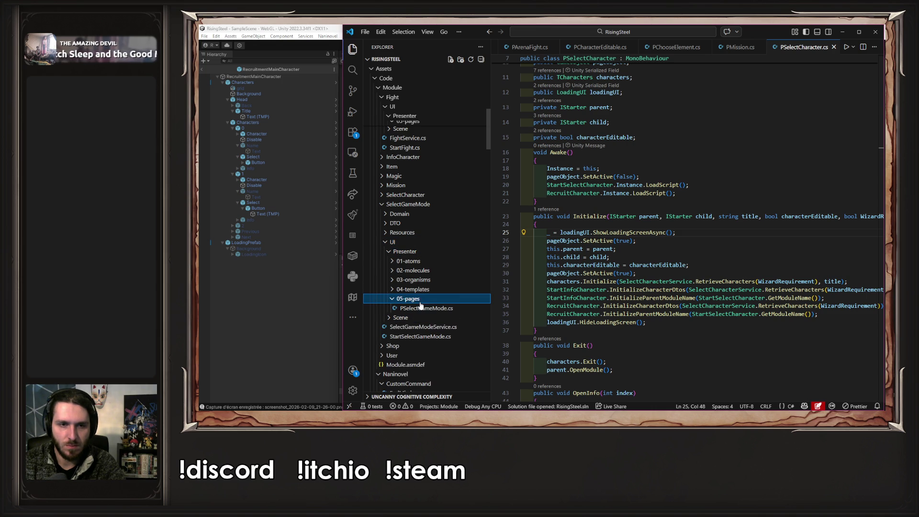
pyautogui.click(426, 309)
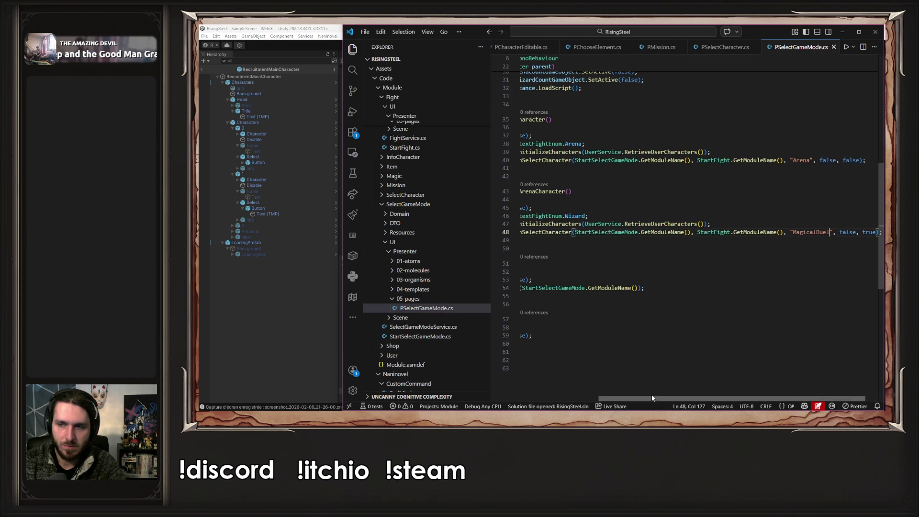
# Paste the ShowLoadingScreenAsync line under Initialize's opening brace
pyautogui.moveTo(657, 398); pyautogui.dragTo(520, 386)
pyautogui.scroll(10, 684, 335)
pyautogui.scroll(-3, 680, 326)
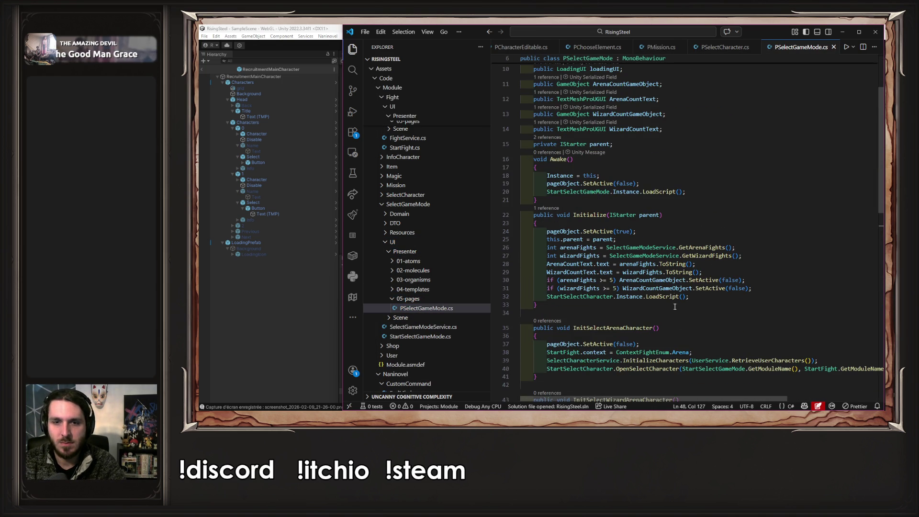
pyautogui.click(659, 221)
pyautogui.press('Return')
pyautogui.hotkey('ctrl', 'v')
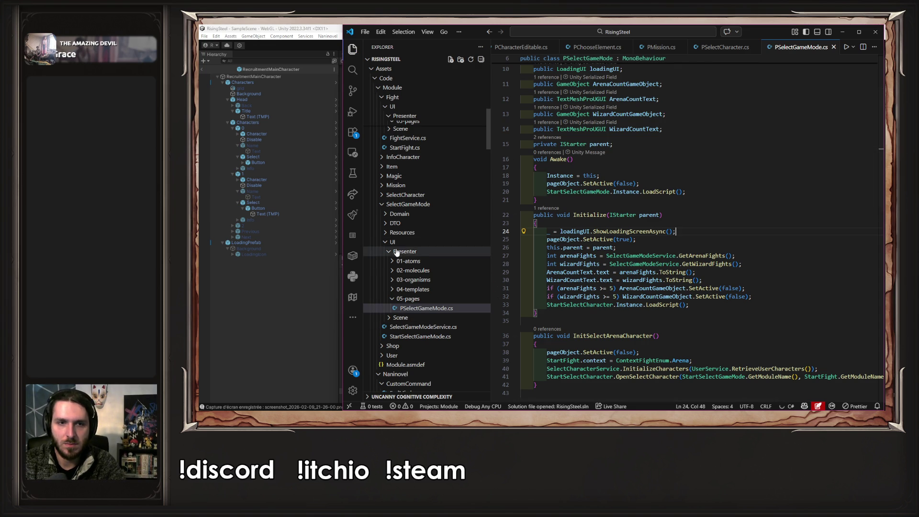
# Open Shop/UI/Presenter/05-pages/PShop.cs
pyautogui.click(404, 205)
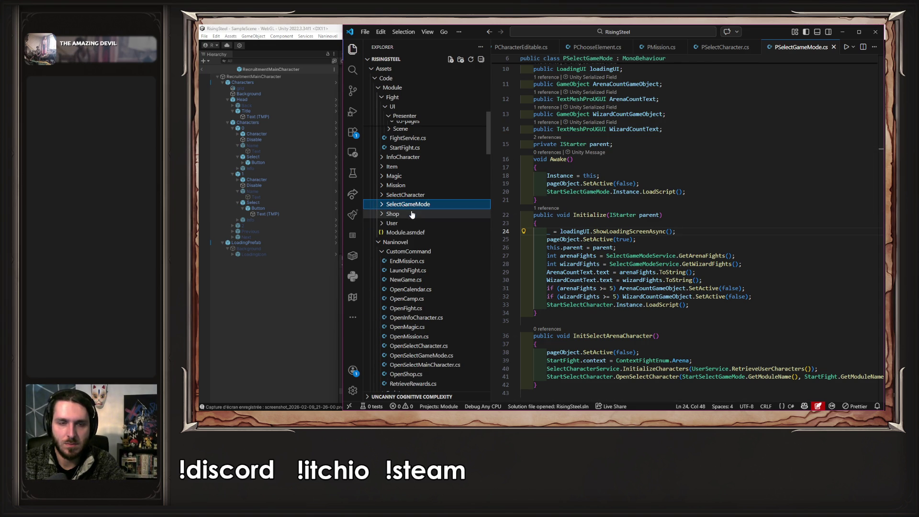
pyautogui.click(411, 214)
pyautogui.click(409, 253)
pyautogui.click(405, 261)
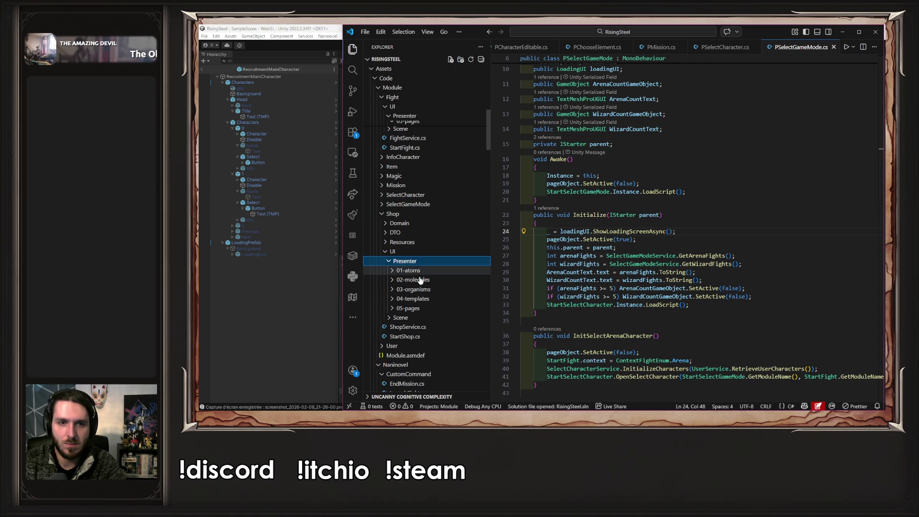
pyautogui.click(411, 308)
pyautogui.click(412, 318)
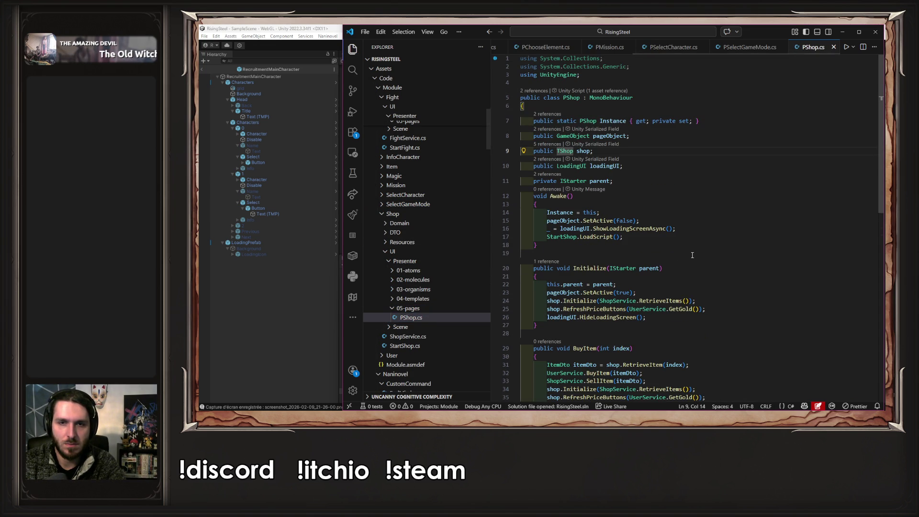
# Paste the ShowLoadingScreenAsync call at the top of PShop's Initialize
pyautogui.click(643, 278)
pyautogui.press('Return')
pyautogui.hotkey('ctrl', 'v')
# Delete the old loading-screen line and its empty line from Awake, then save PShop.cs
pyautogui.click(684, 230)
pyautogui.hotkey('shift', 'Home')
pyautogui.hotkey('shift', 'Up')
pyautogui.hotkey('shift', 'Home')
pyautogui.click(693, 231)
pyautogui.hotkey('ctrl', 'shift', 'Left')
pyautogui.hotkey('ctrl', 'shift', 'Left')
pyautogui.hotkey('ctrl', 'shift', 'Left')
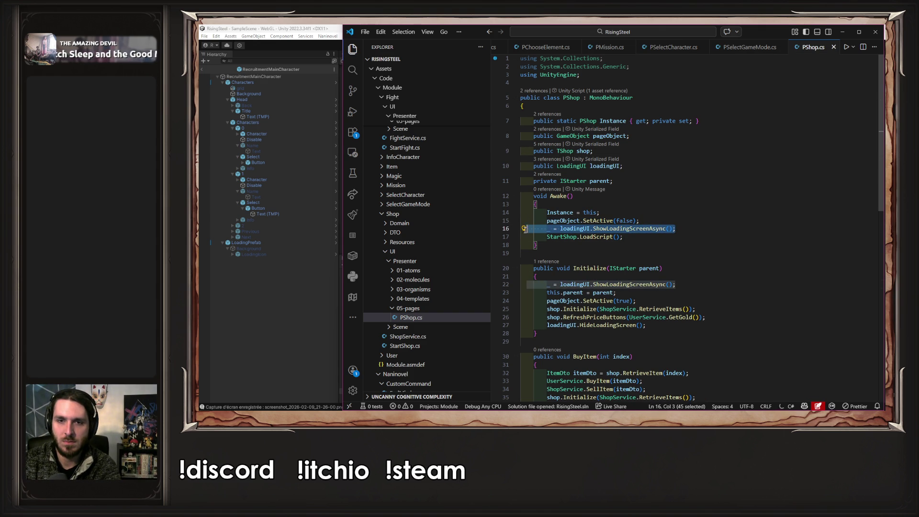
pyautogui.press('BackSpace')
pyautogui.hotkey('ctrl', 's')
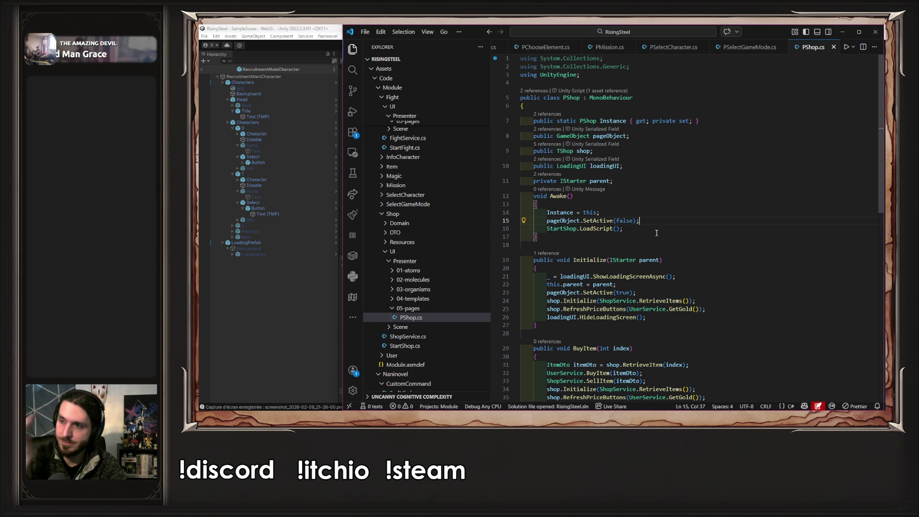
# Browse the User module's Presenter/05-pages folder, then switch back to Unity
pyautogui.click(420, 327)
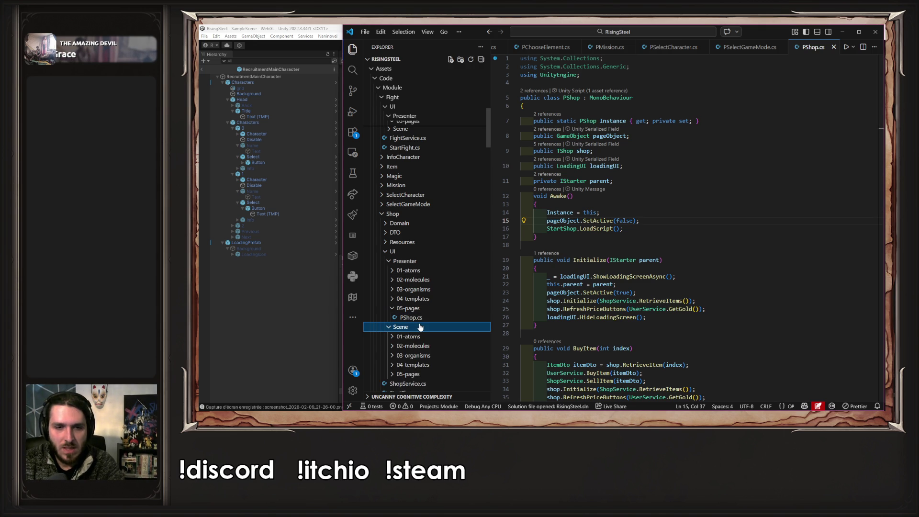
pyautogui.click(420, 327)
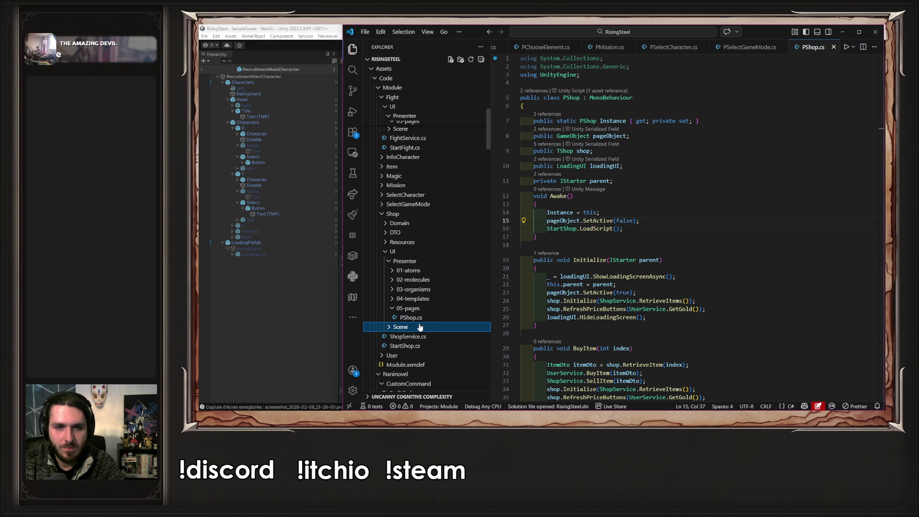
pyautogui.click(408, 214)
pyautogui.click(409, 223)
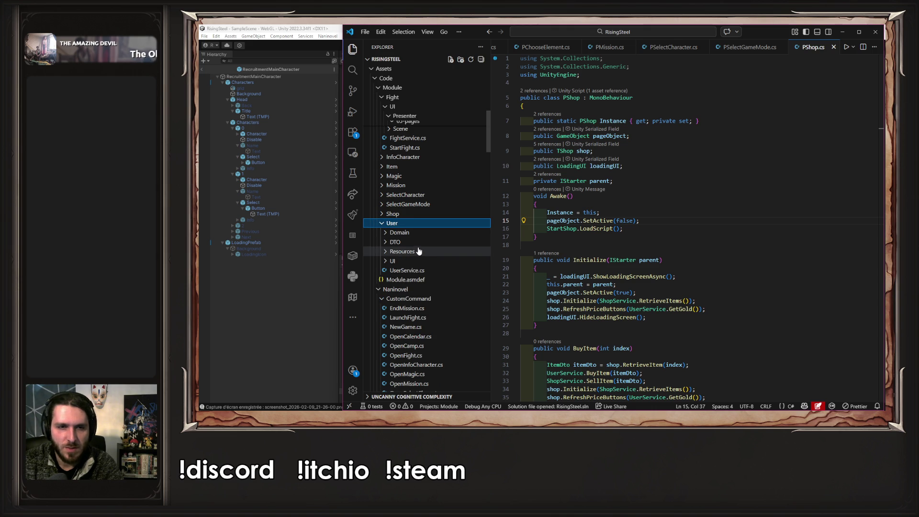
pyautogui.click(413, 263)
pyautogui.click(411, 270)
pyautogui.click(424, 319)
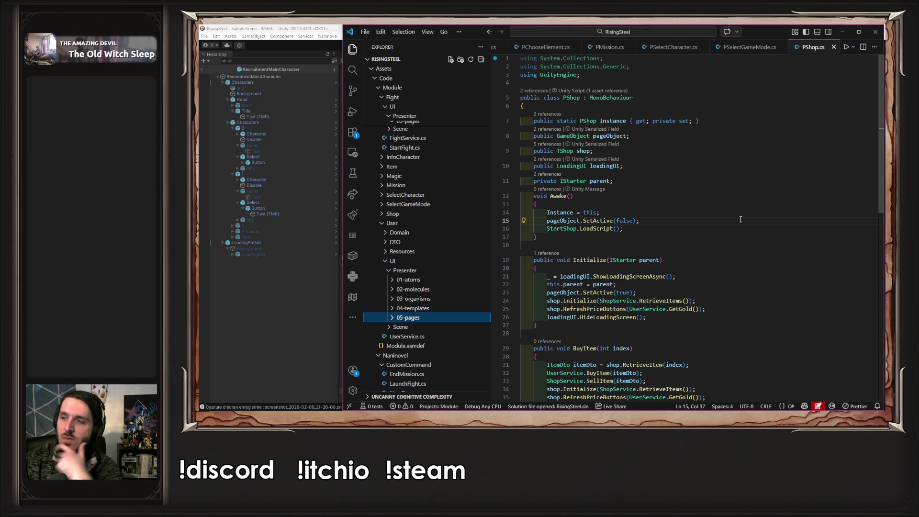
pyautogui.click(233, 356)
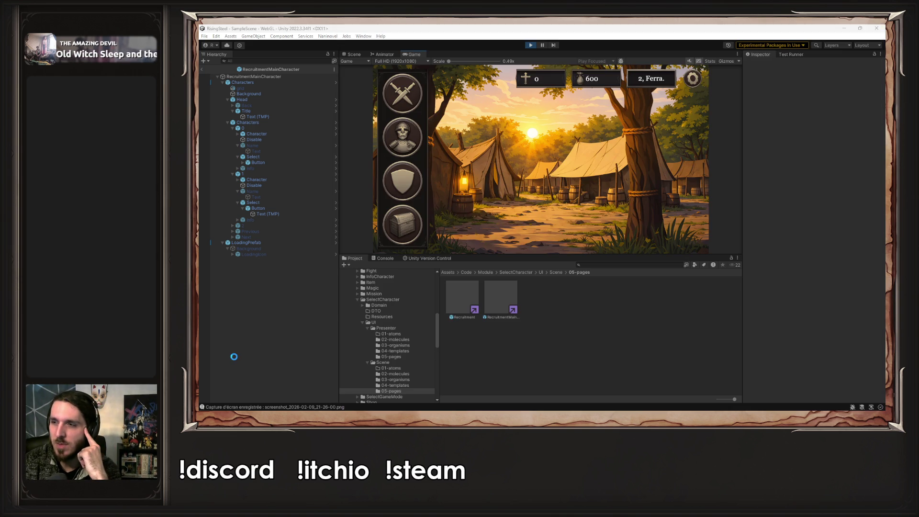
# Restart play mode, submit a player name, and pick the character to enter camp
pyautogui.click(532, 45)
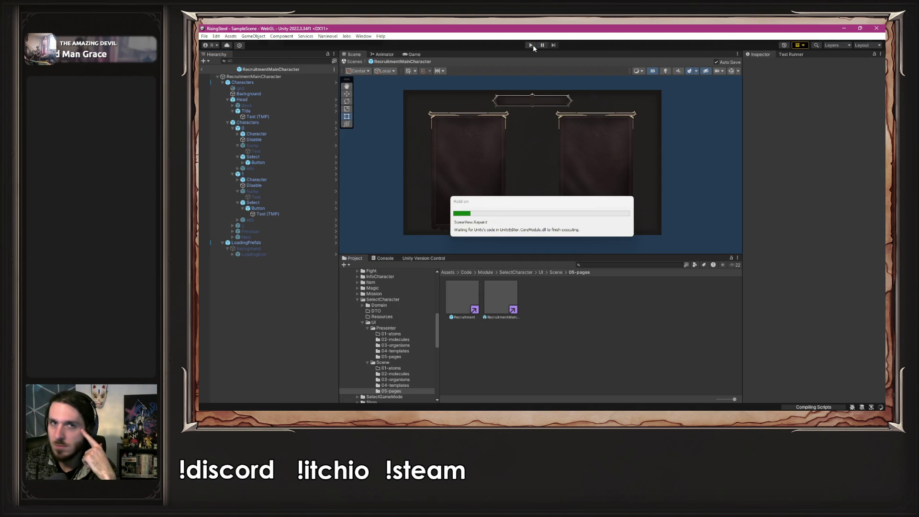
pyautogui.click(533, 45)
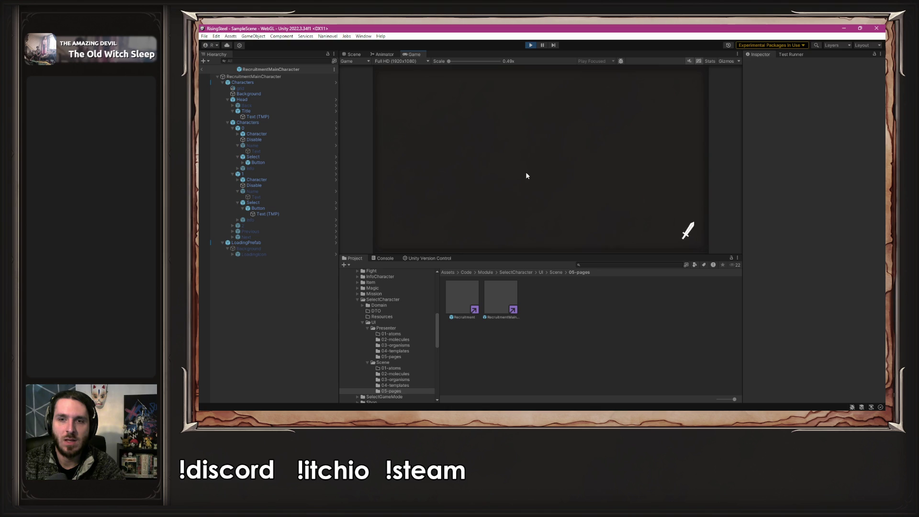
pyautogui.click(522, 157)
pyautogui.write('Alberto')
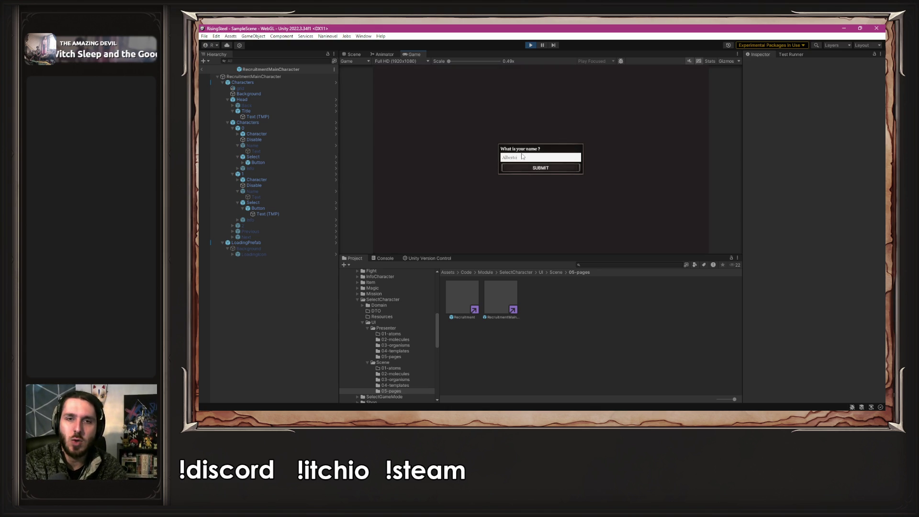
pyautogui.press('Return')
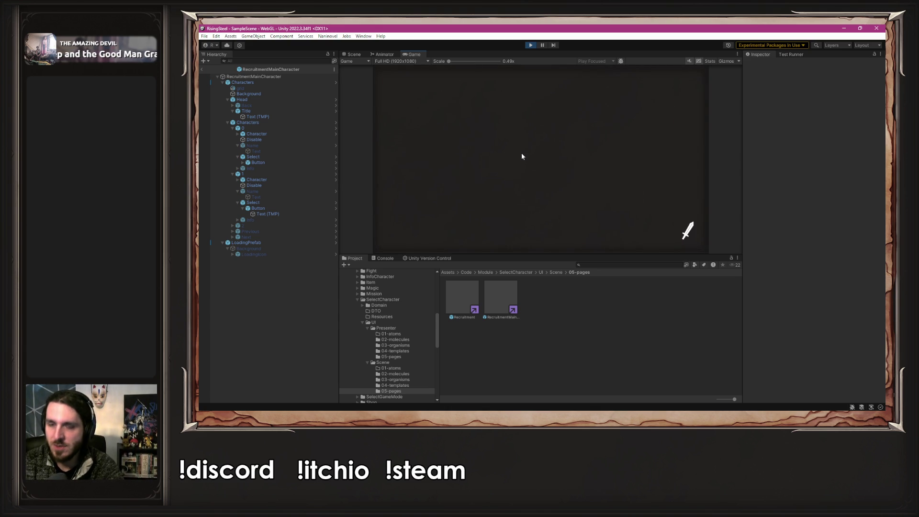
pyautogui.click(607, 179)
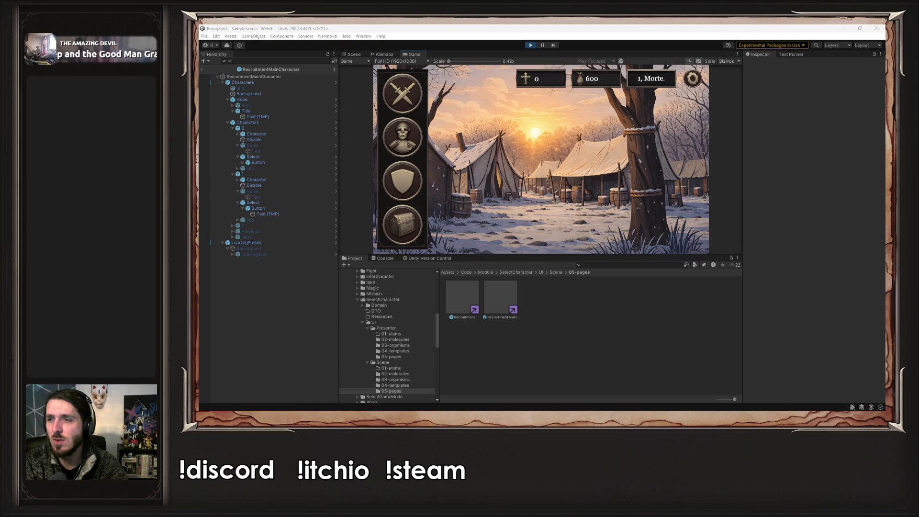
# Open and close Training (with the stats panel) and Recruitment, then open fight mode selection
pyautogui.click(568, 177)
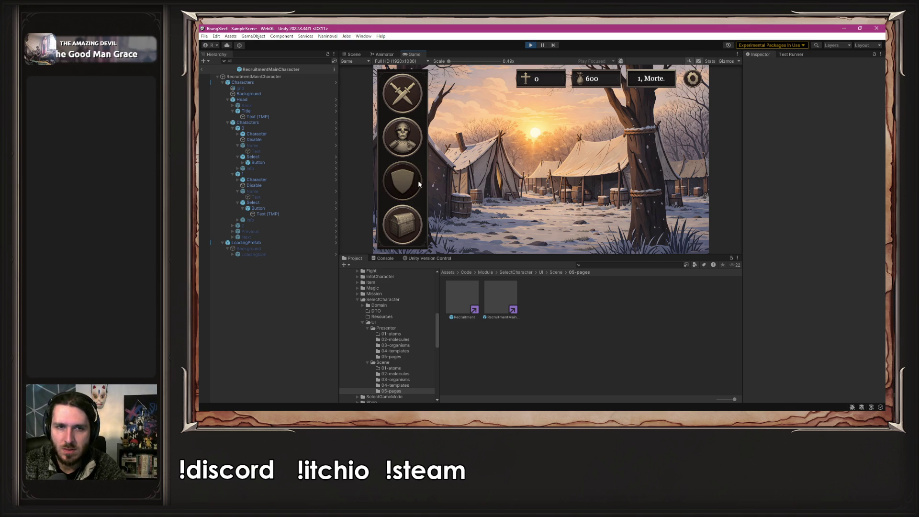
pyautogui.click(423, 181)
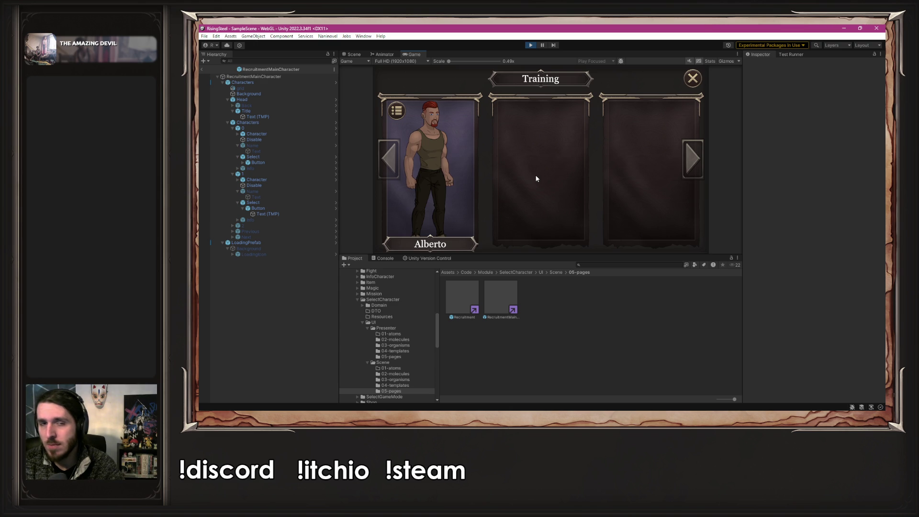
pyautogui.click(433, 173)
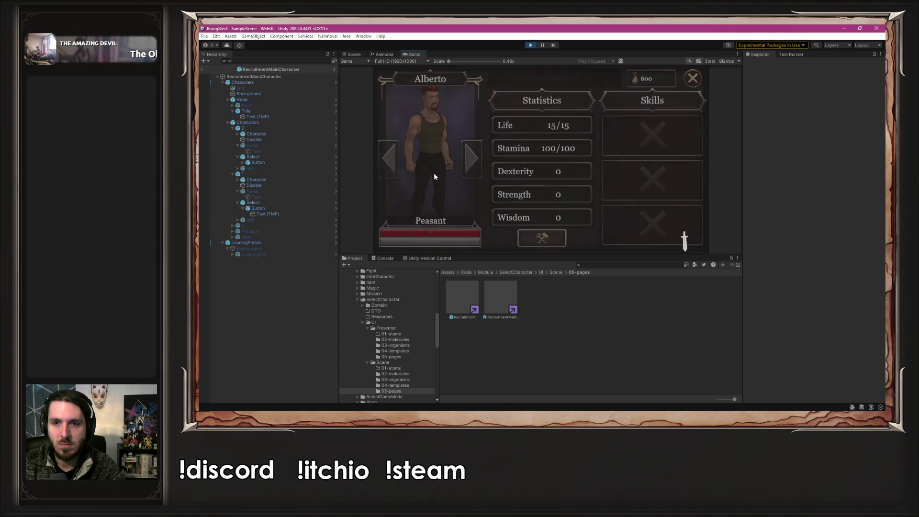
pyautogui.hotkey('alt', 'Tab')
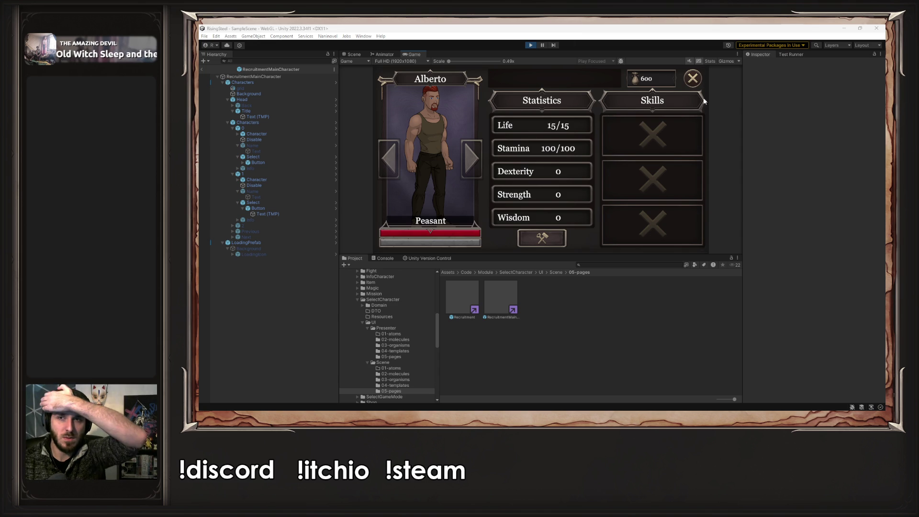
pyautogui.click(692, 79)
pyautogui.click(692, 79)
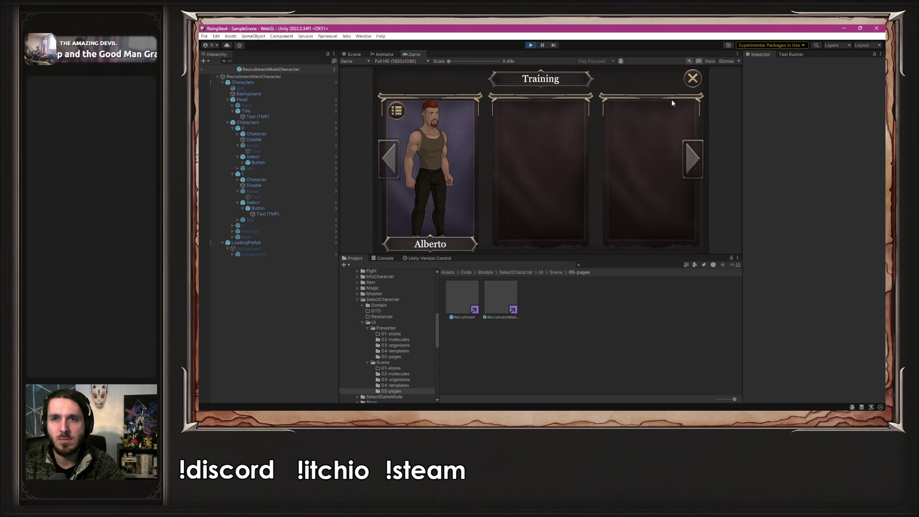
pyautogui.click(693, 78)
pyautogui.click(402, 137)
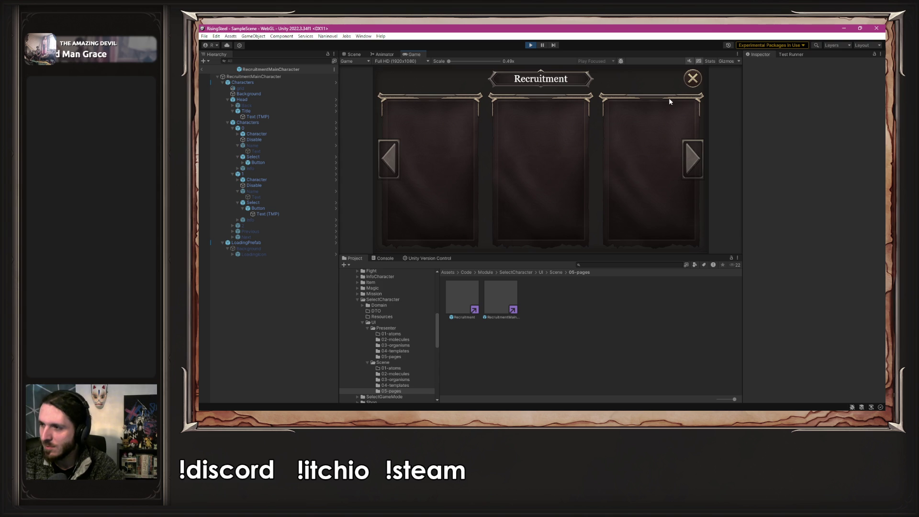
pyautogui.click(693, 79)
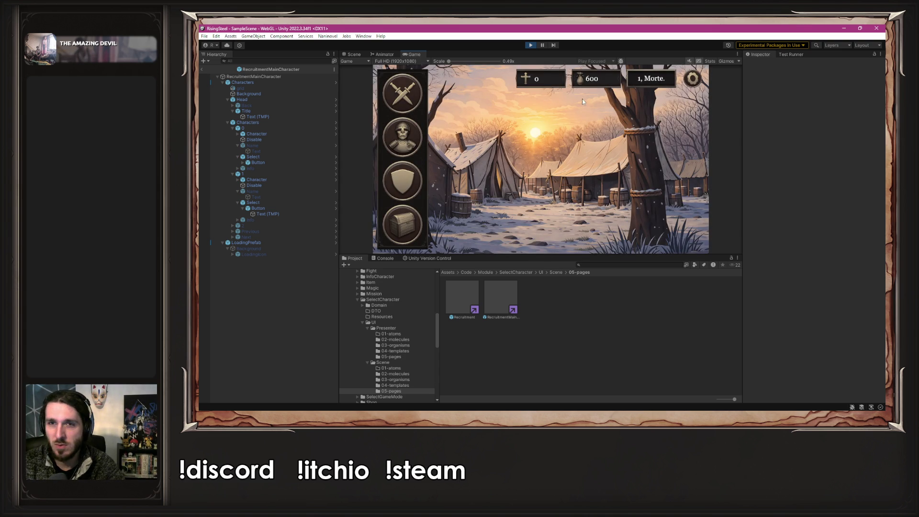
pyautogui.click(421, 104)
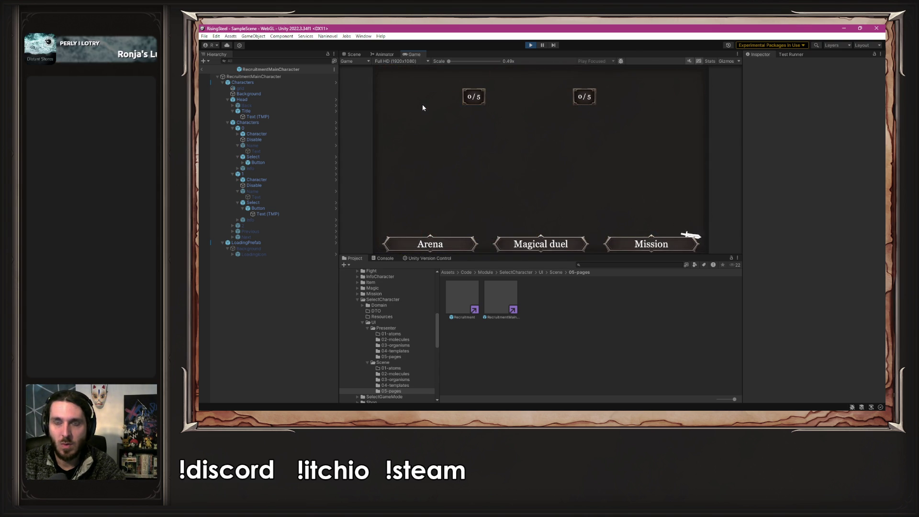
# Restart play, load save slot 1, open and close Training, then stop the game
pyautogui.click(530, 45)
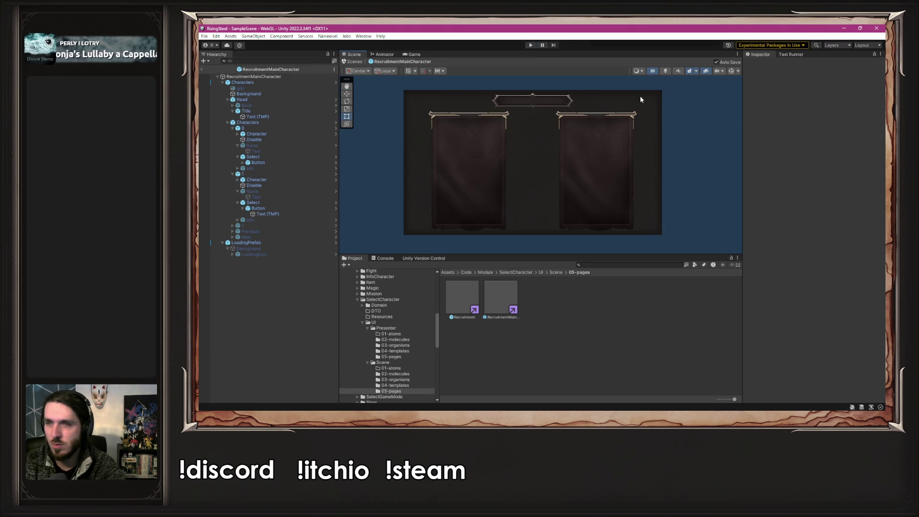
pyautogui.click(530, 45)
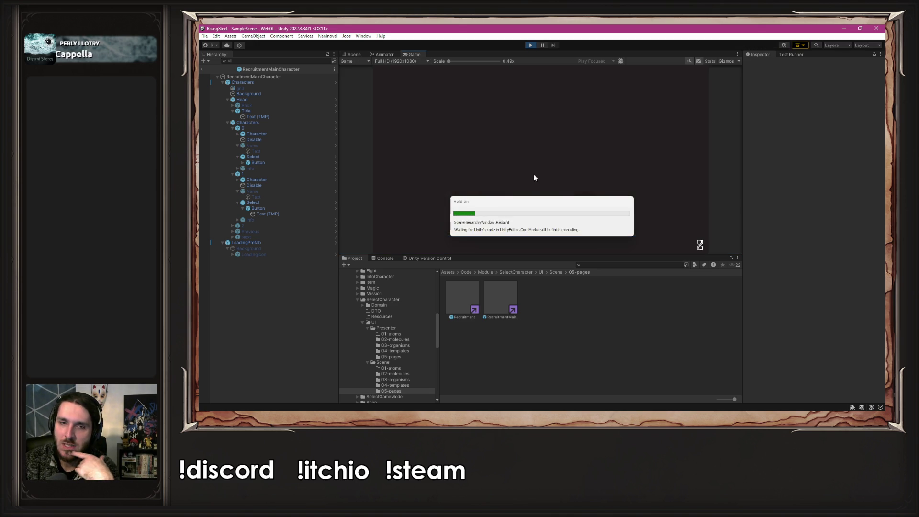
pyautogui.click(540, 147)
pyautogui.click(508, 134)
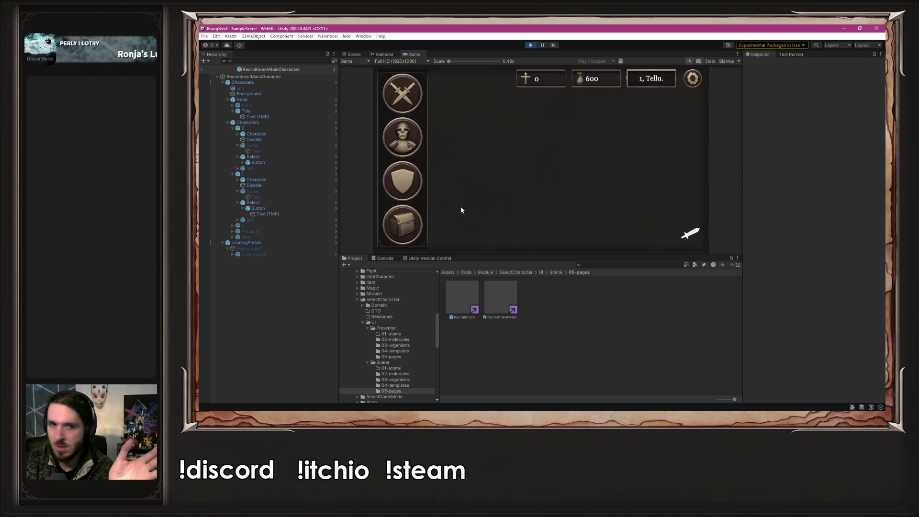
pyautogui.click(418, 185)
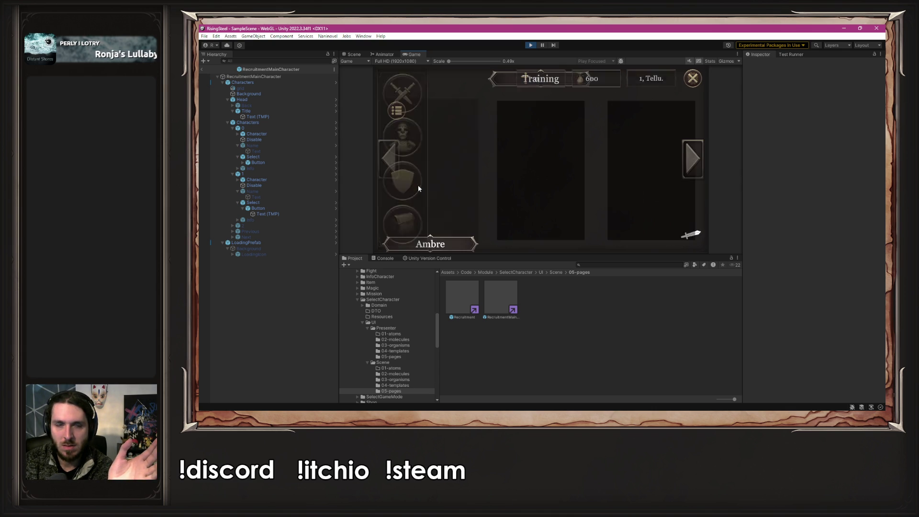
pyautogui.click(694, 86)
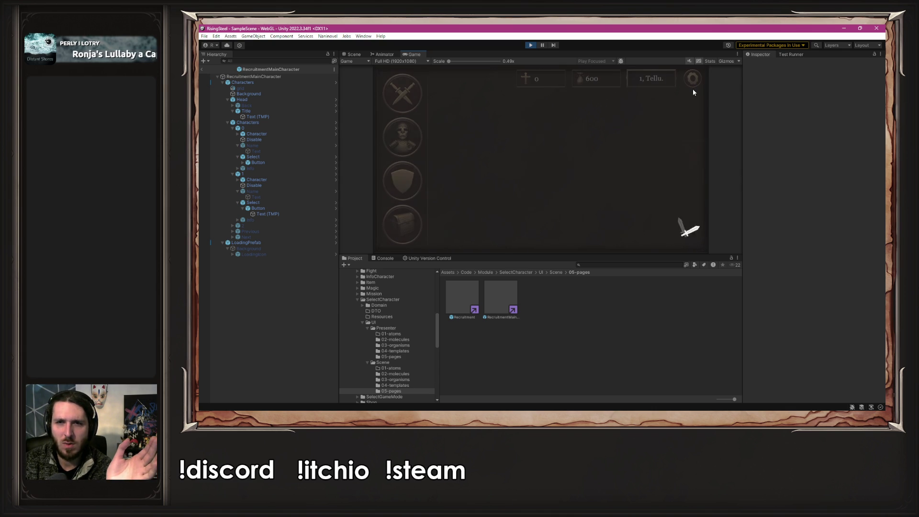
pyautogui.click(532, 47)
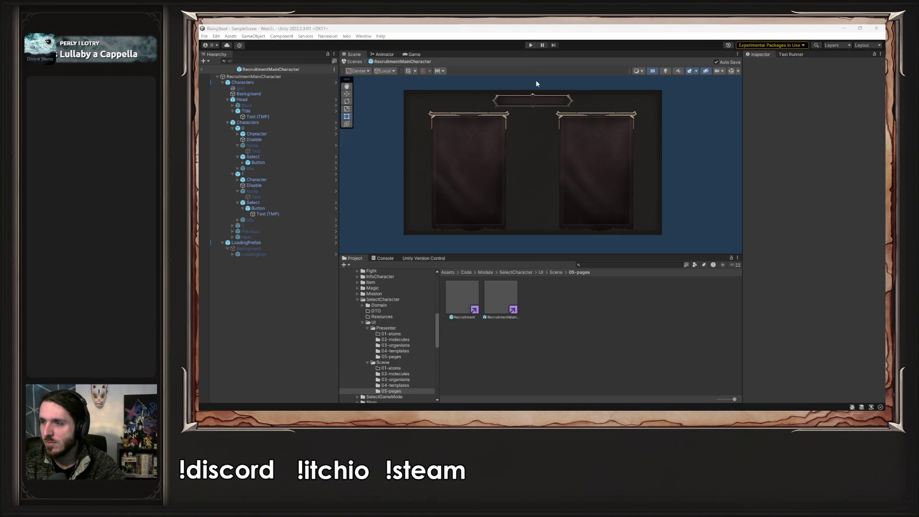
# Close all the open files in VS Code, starting with PChooseElement.cs
pyautogui.hotkey('alt', 'Tab')
pyautogui.click(659, 235)
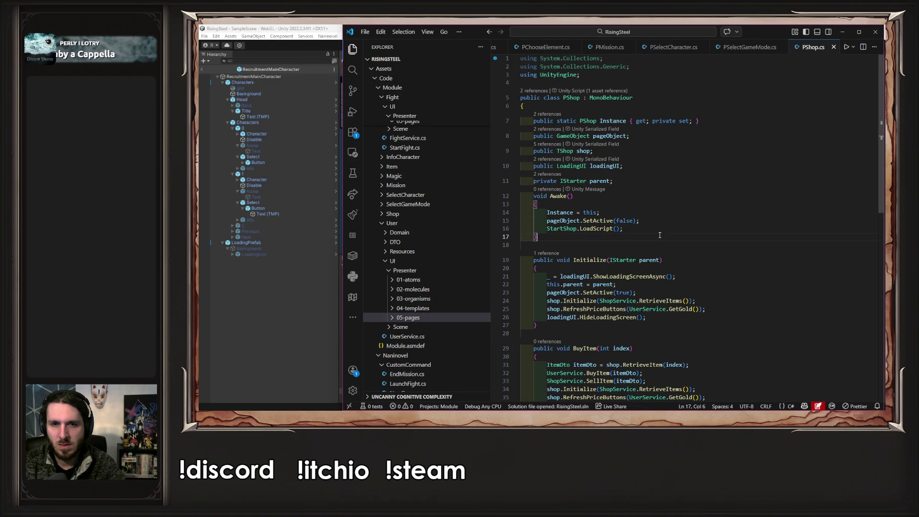
pyautogui.middleClick(548, 47)
pyautogui.middleClick(548, 47)
pyautogui.middleClick(549, 47)
pyautogui.middleClick(548, 47)
pyautogui.middleClick(548, 47)
pyautogui.middleClick(548, 47)
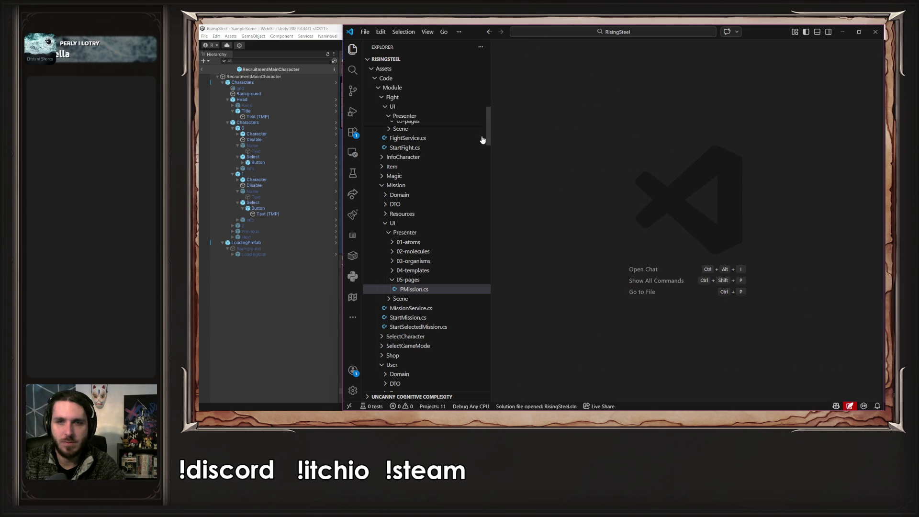
# Collapse the Mission and Fight folders and open Camp/UI/Presenter/05-pages/PCamp.cs
pyautogui.click(434, 187)
pyautogui.scroll(5, 433, 191)
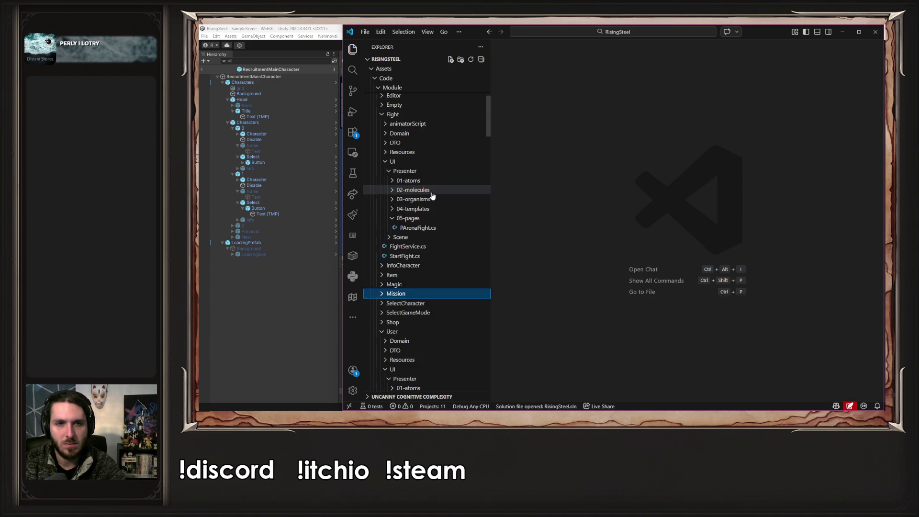
pyautogui.click(415, 187)
pyautogui.click(414, 132)
pyautogui.click(424, 167)
pyautogui.click(424, 177)
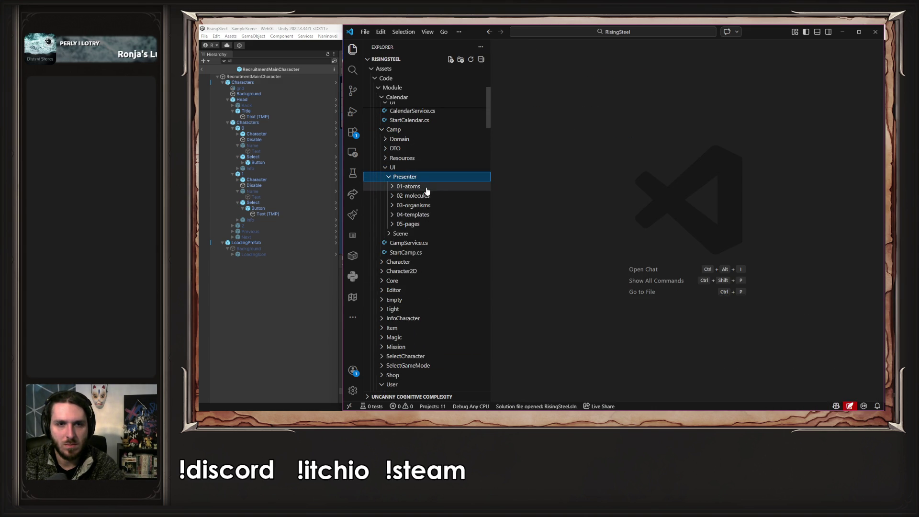
pyautogui.click(424, 224)
pyautogui.click(412, 233)
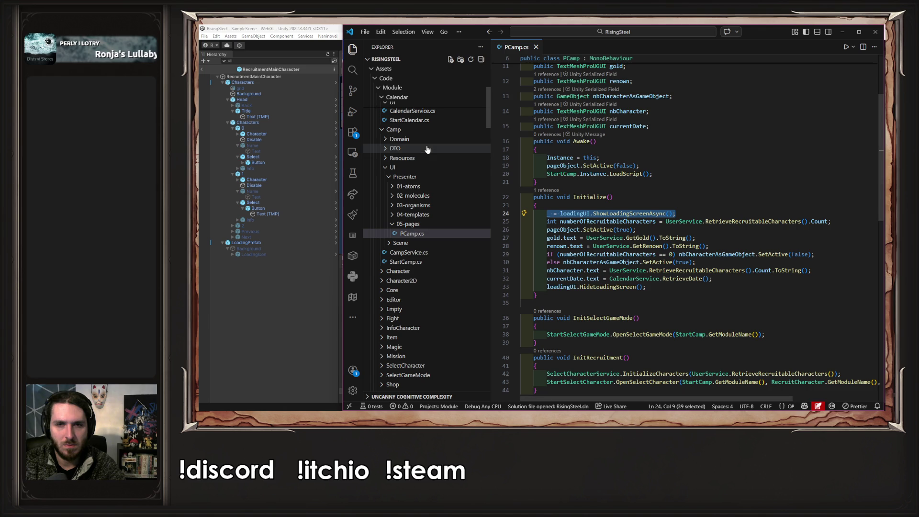
# Move the page SetActive line up so it directly follows the loading-screen call
pyautogui.click(353, 49)
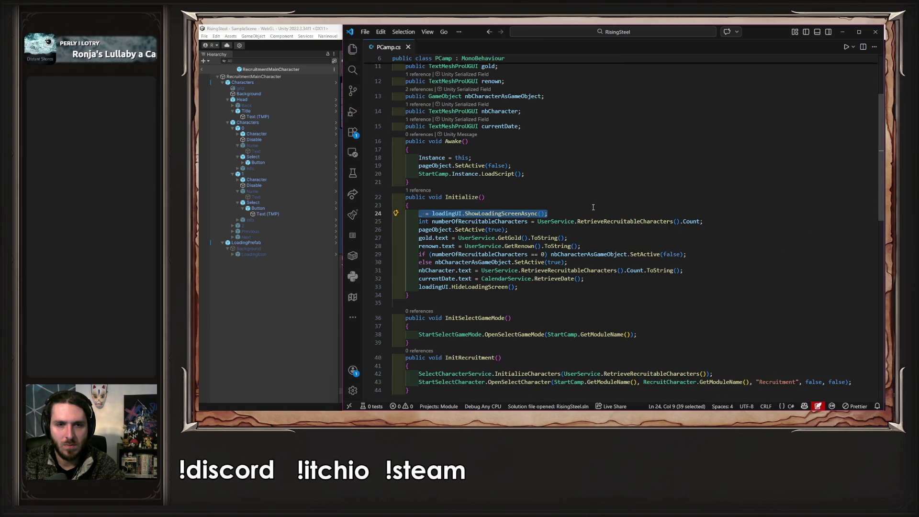
pyautogui.press('Up')
pyautogui.press('Down')
pyautogui.press('Down')
pyautogui.press('Down')
pyautogui.press('End')
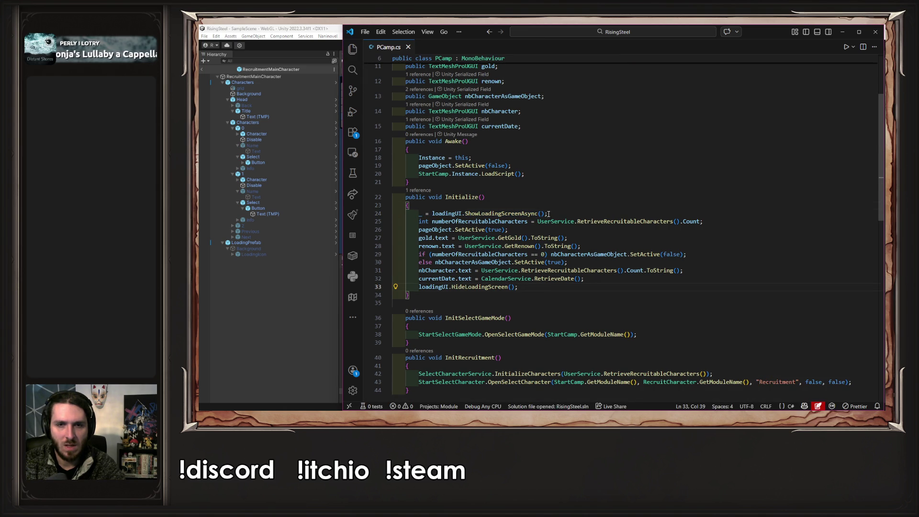
pyautogui.click(553, 230)
pyautogui.hotkey('alt', 'Up')
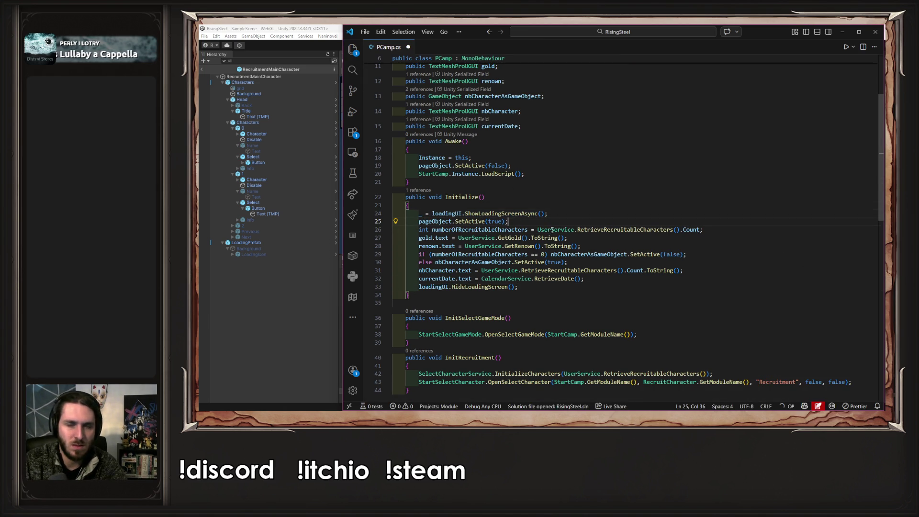
# Check the loadingUI field's usages, then go to the ShowLoadingScreenAsync definition in LoadingUI.cs
pyautogui.doubleClick(445, 213)
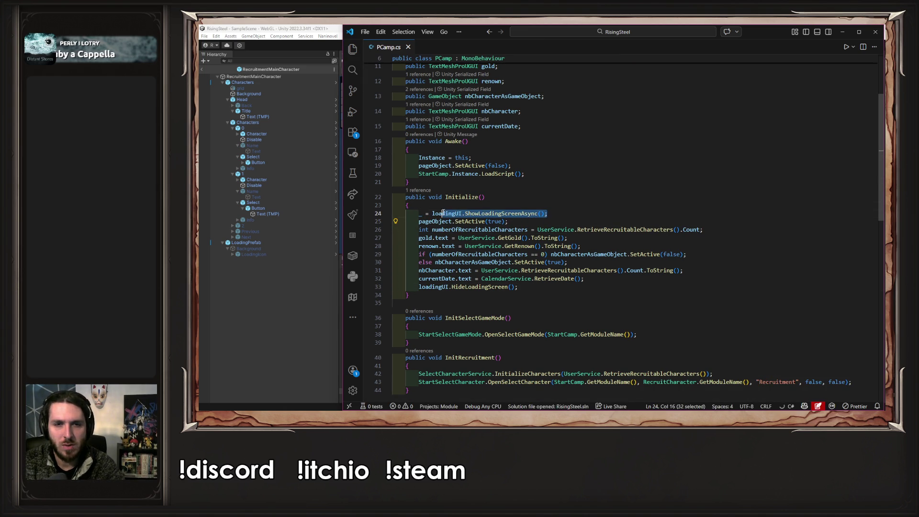
pyautogui.doubleClick(444, 286)
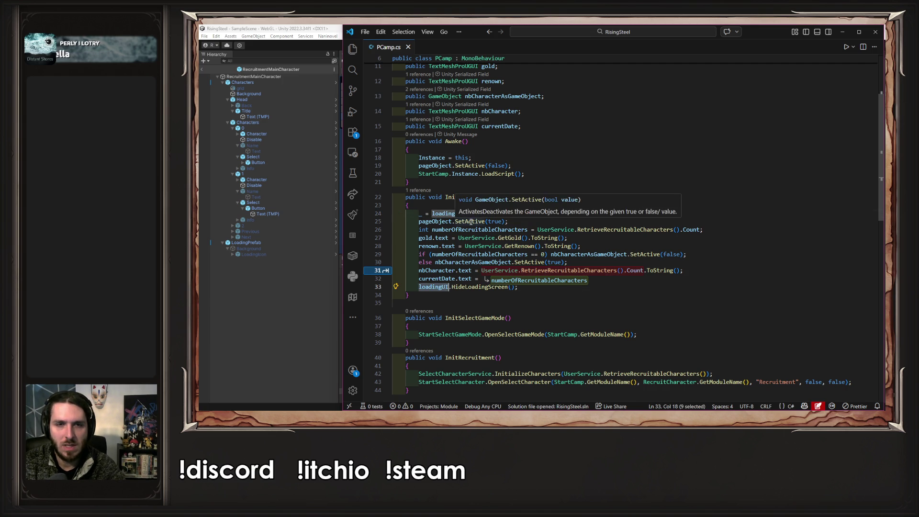
pyautogui.scroll(3, 479, 192)
pyautogui.doubleClick(486, 141)
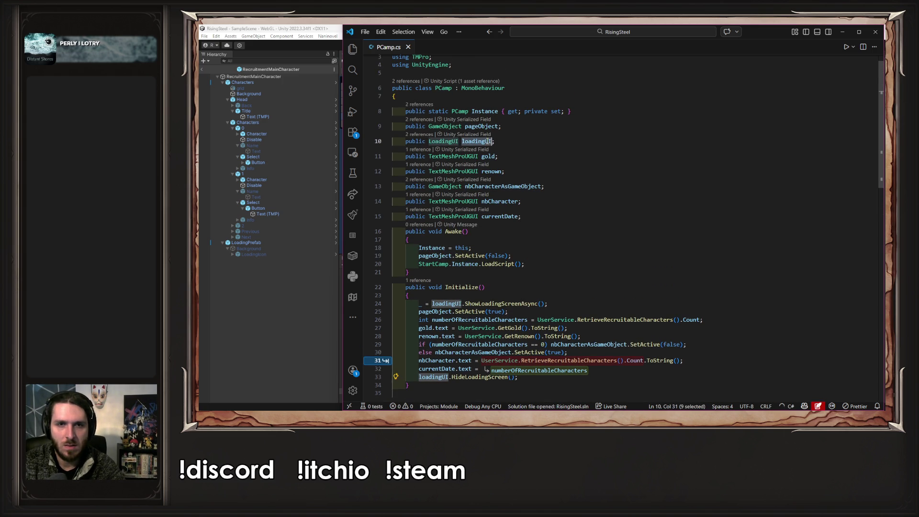
pyautogui.press('Escape')
pyautogui.press('Escape')
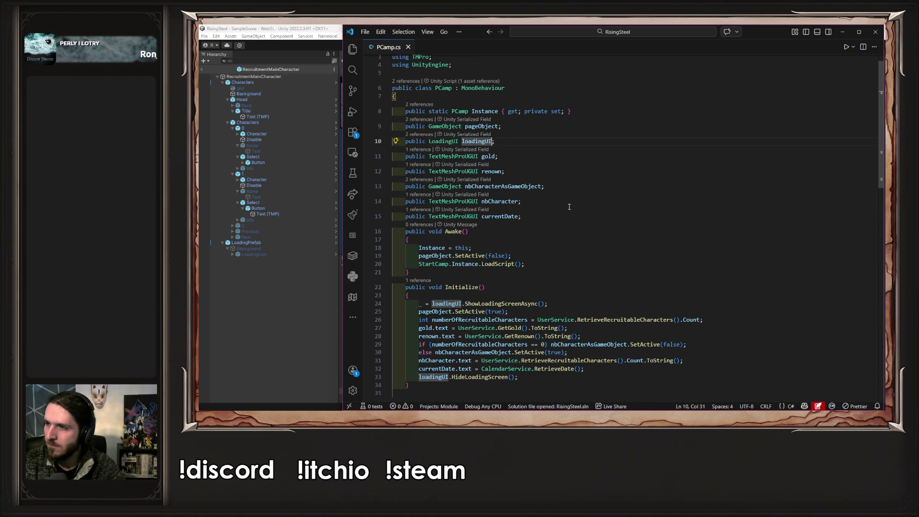
pyautogui.scroll(-4, 569, 206)
pyautogui.click(569, 206)
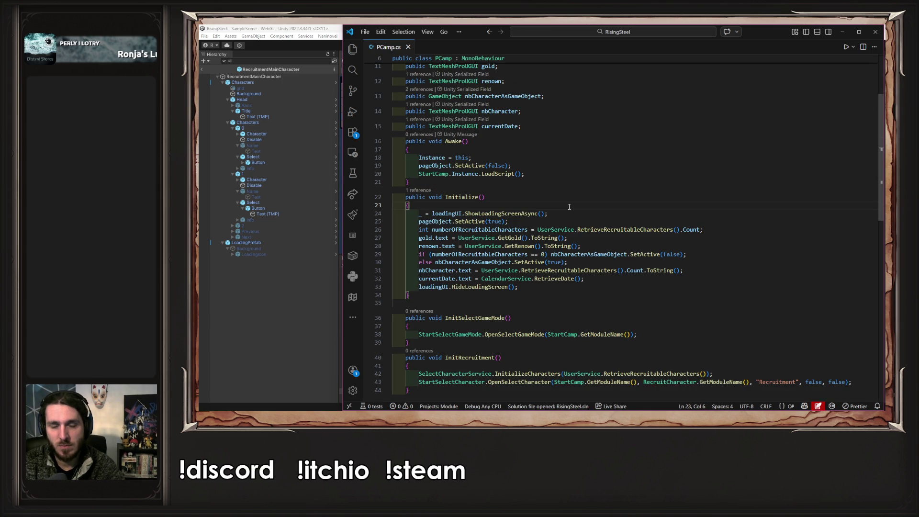
pyautogui.keyDown('ctrl'); pyautogui.click(517, 214); pyautogui.keyUp('ctrl')
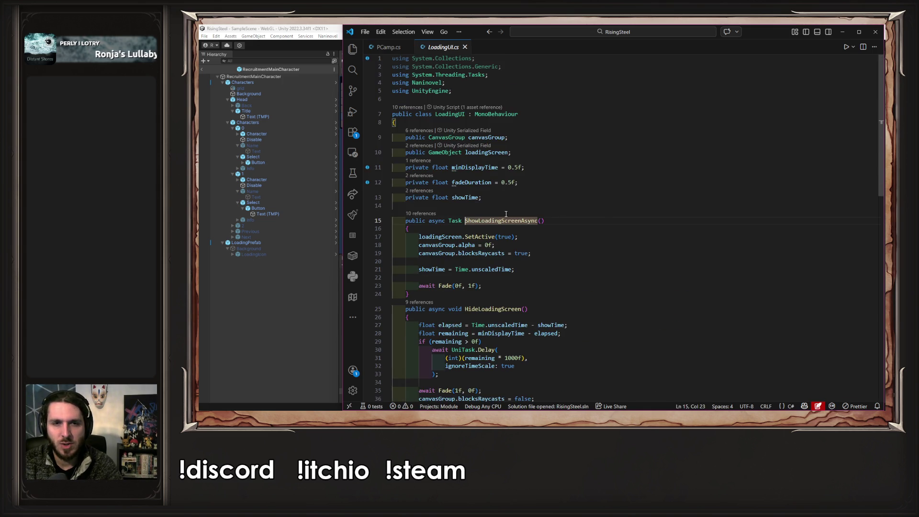
# Read the ShowLoadingScreenAsync and HideLoadingScreen methods in LoadingUI.cs
pyautogui.scroll(-5, 612, 206)
pyautogui.scroll(2, 613, 207)
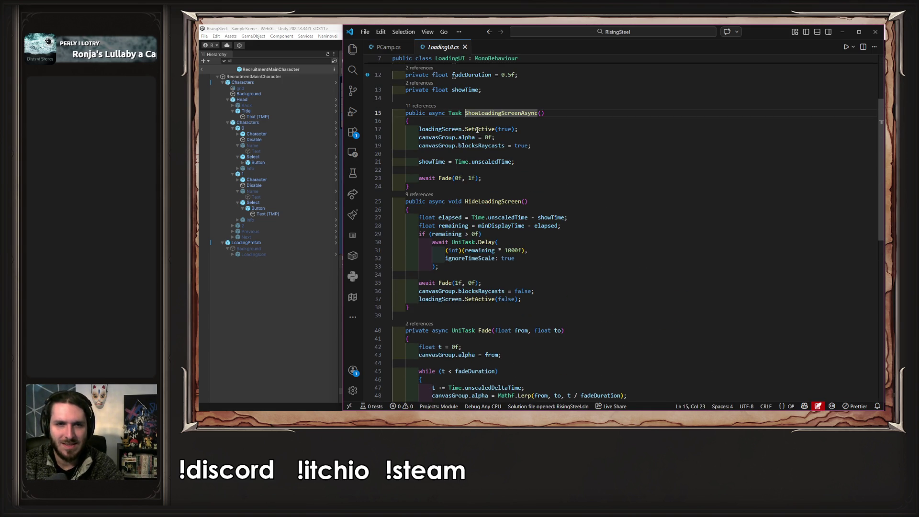
pyautogui.moveTo(476, 130)
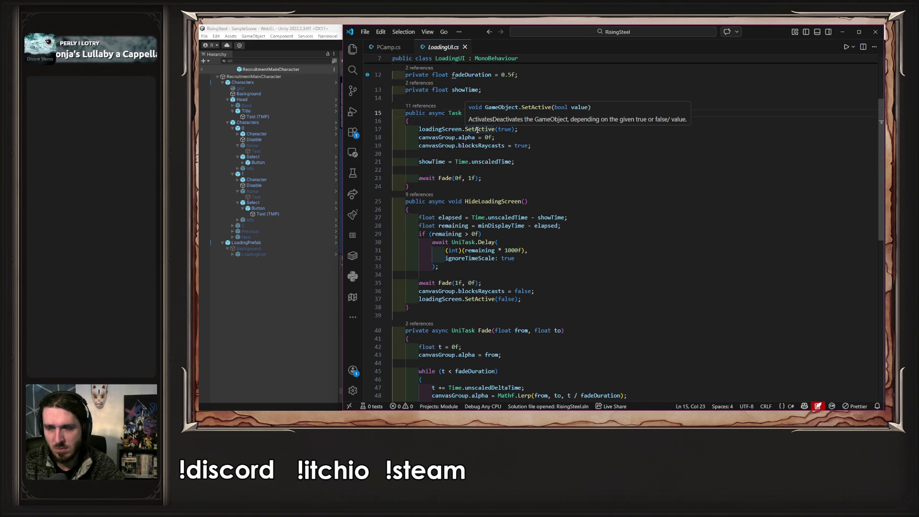
# Inspect the Initialize method in PCamp.cs, then bring Unity back to the front
pyautogui.click(387, 47)
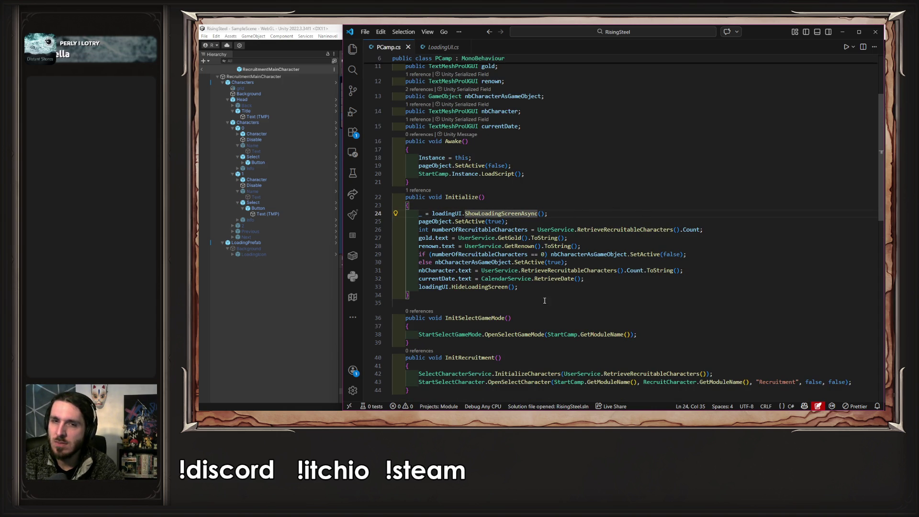
pyautogui.click(418, 213)
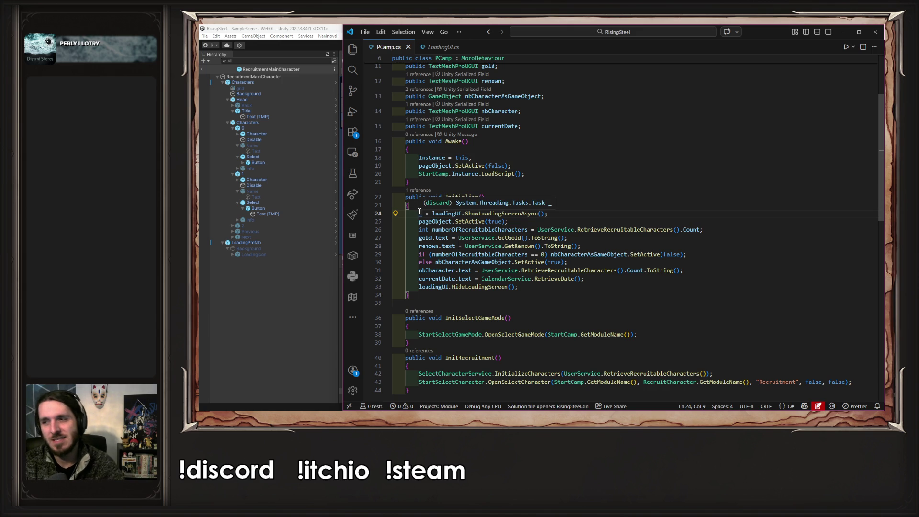
pyautogui.moveTo(406, 197); pyautogui.dragTo(509, 204)
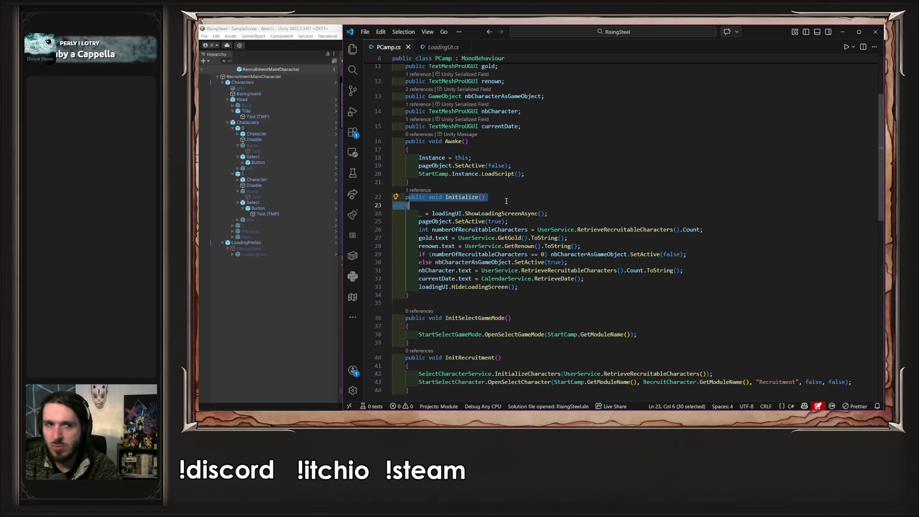
pyautogui.click(281, 296)
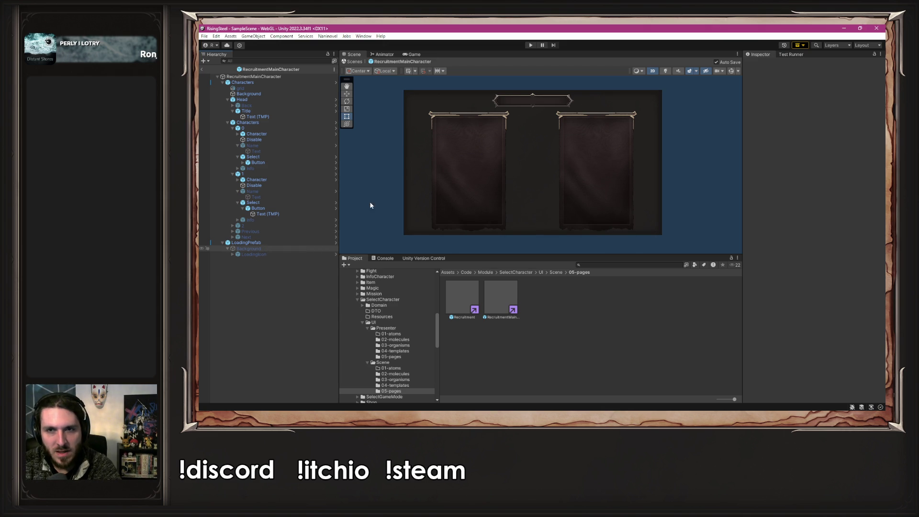
# Deactivate LoadingIcon and Background in LoadingPrefab, return to RecruitmentMainCharacter, and enter play mode
pyautogui.doubleClick(316, 242)
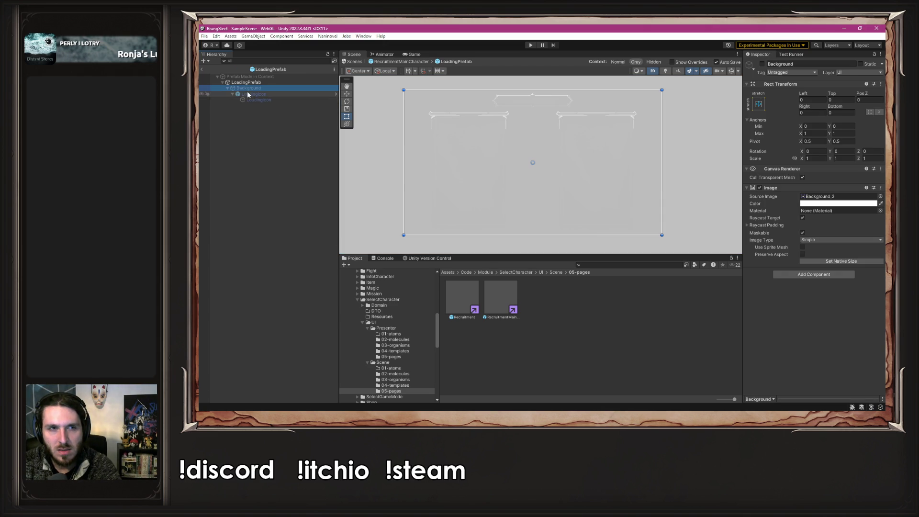
pyautogui.click(255, 100)
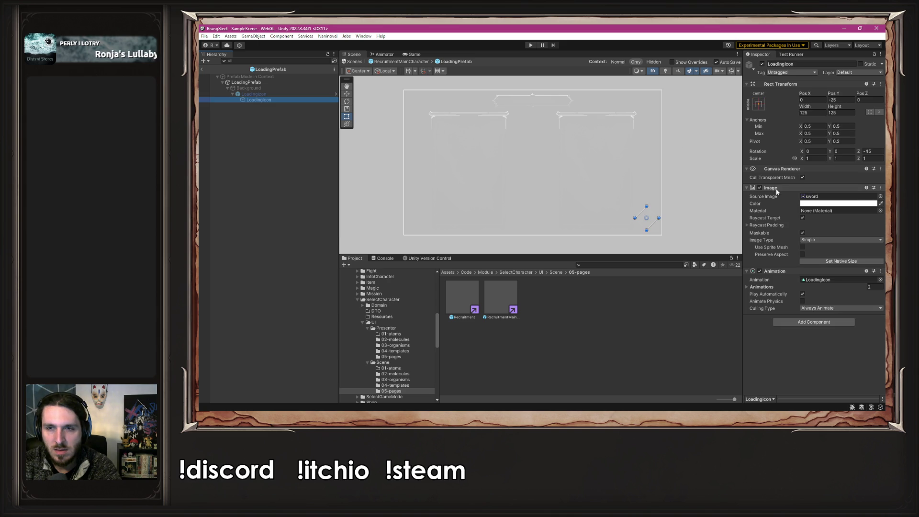
pyautogui.click(282, 89)
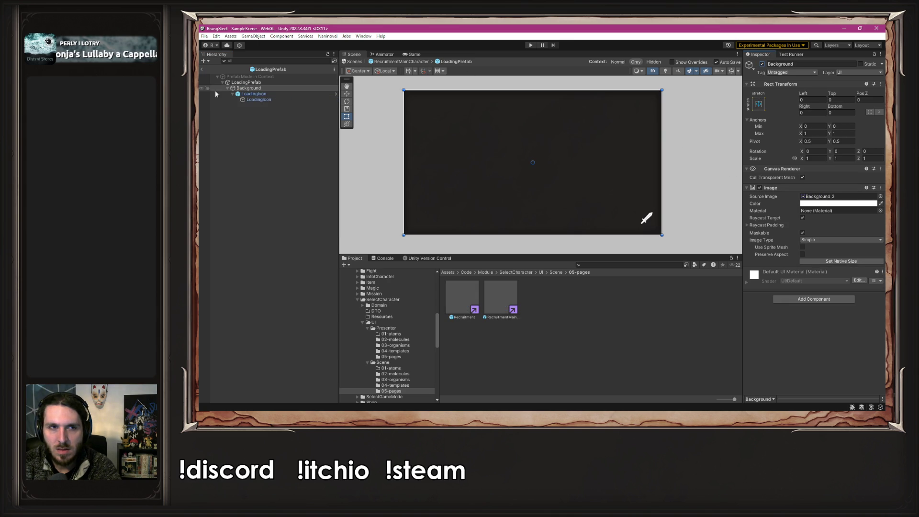
pyautogui.click(281, 93)
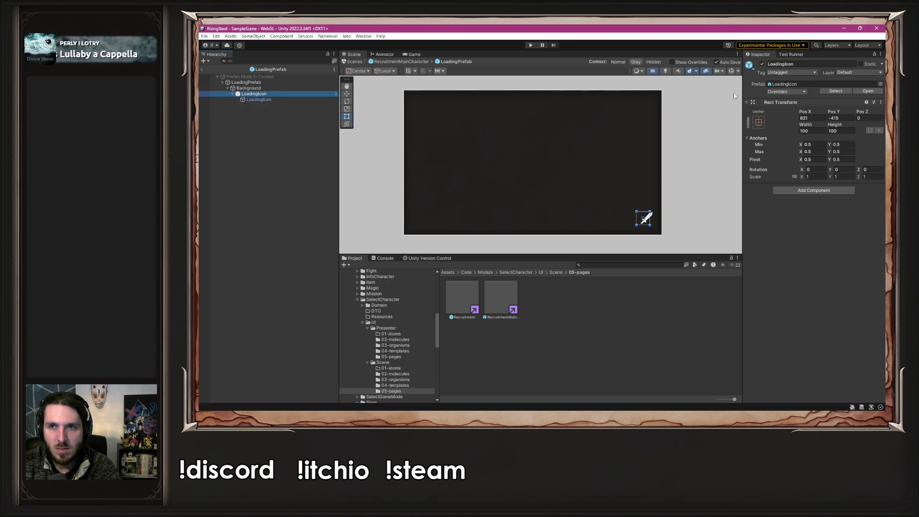
pyautogui.click(762, 65)
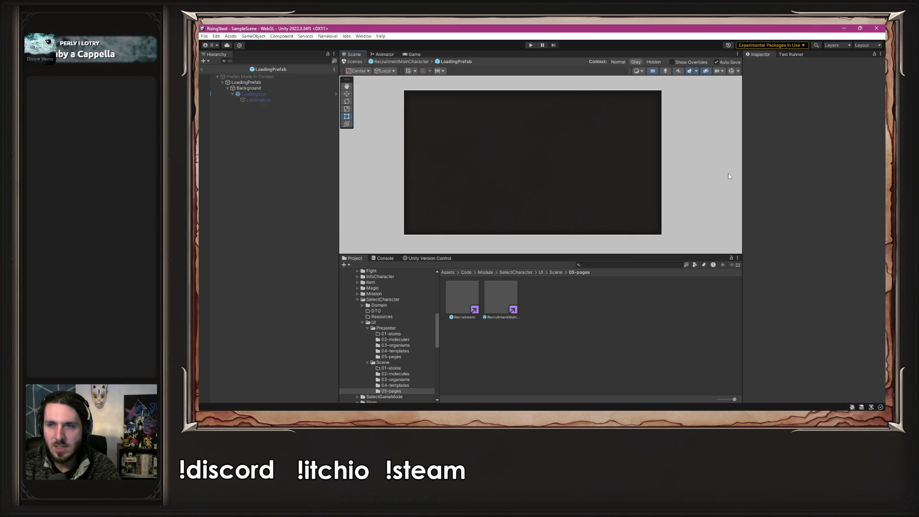
pyautogui.click(262, 89)
pyautogui.click(762, 64)
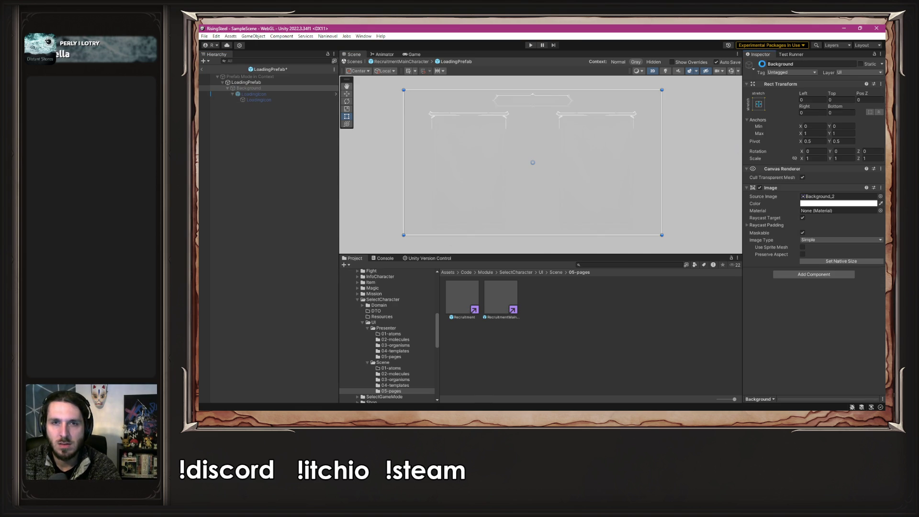
pyautogui.click(411, 62)
pyautogui.click(531, 45)
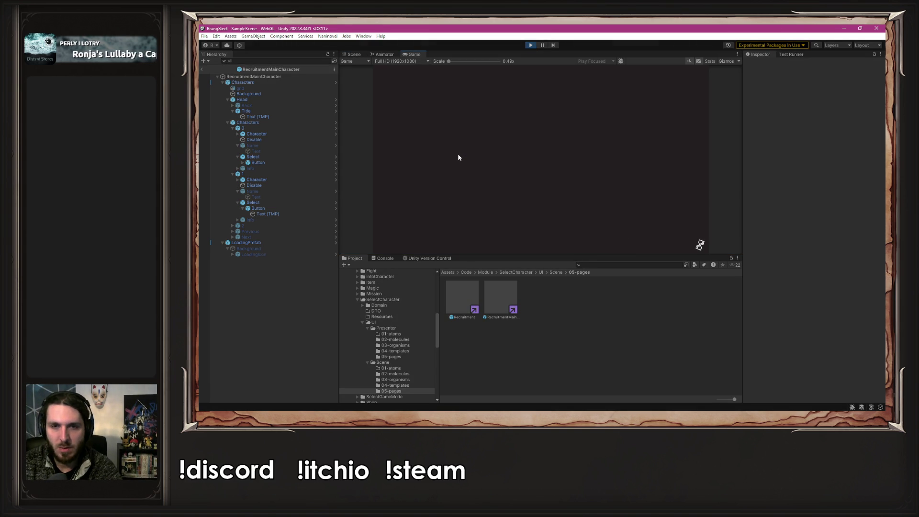
# Continue the saved game, then quit to the title through the gear menu
pyautogui.click(527, 150)
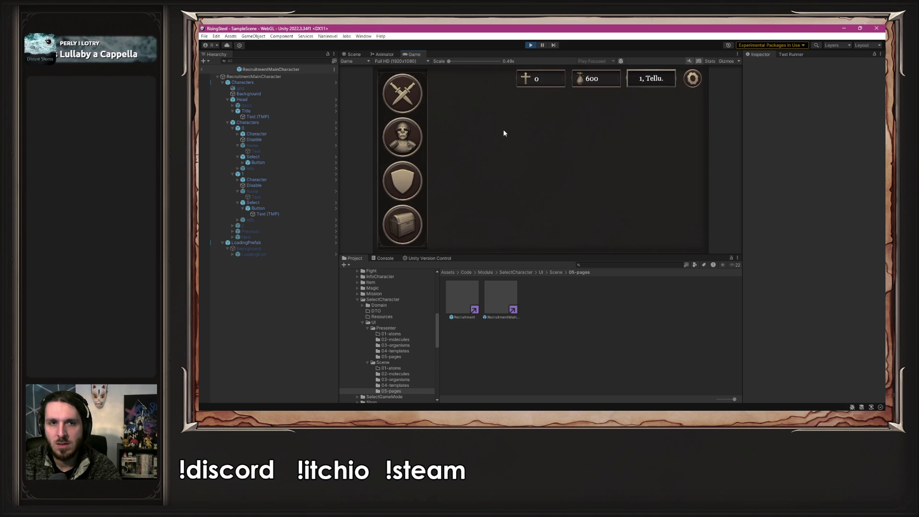
pyautogui.click(692, 79)
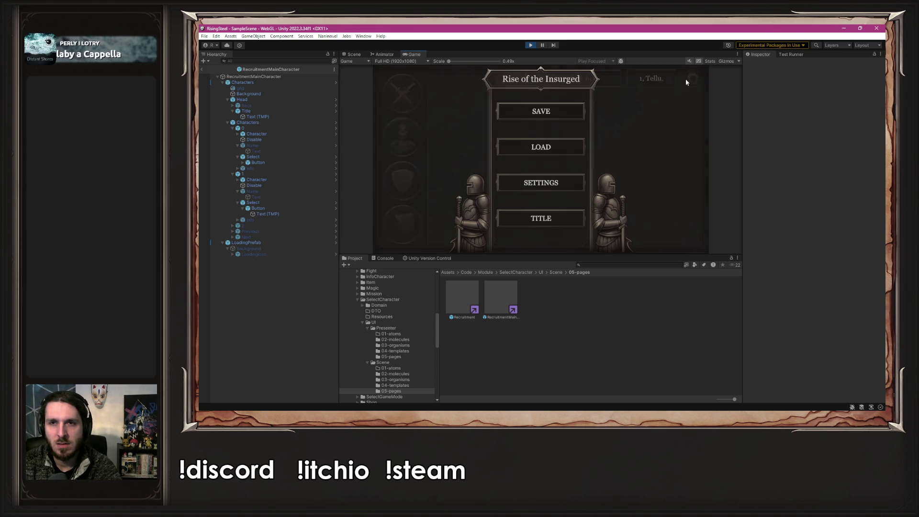
pyautogui.click(540, 218)
pyautogui.click(510, 167)
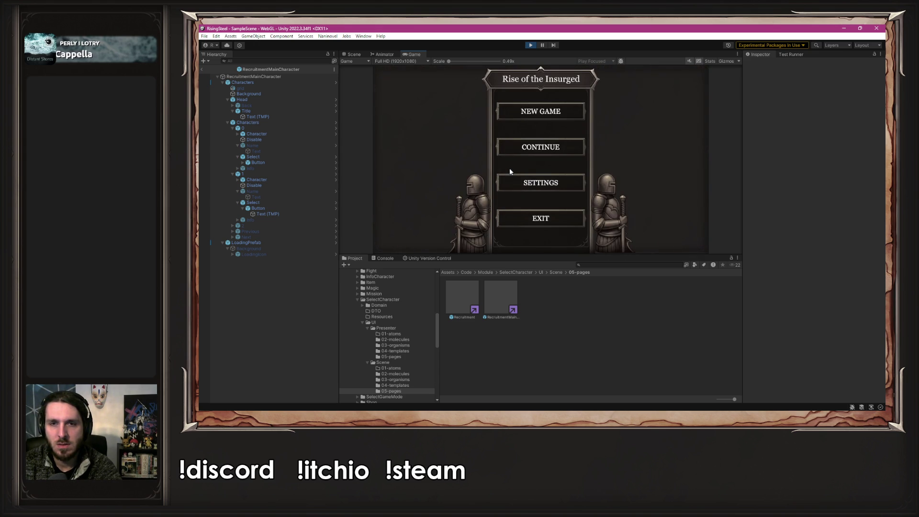
# Start a new game, submit the name, pick the second character, then view PCamp.cs's Initialize
pyautogui.click(524, 116)
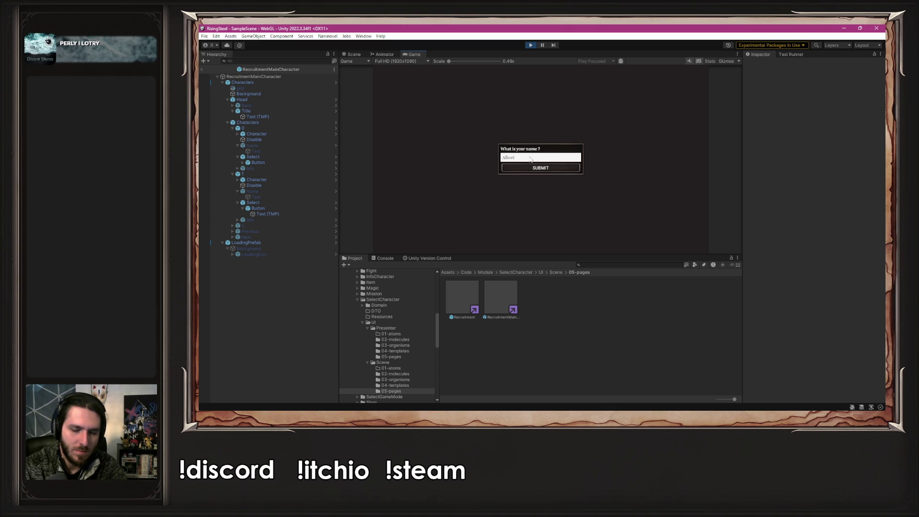
pyautogui.press('Return')
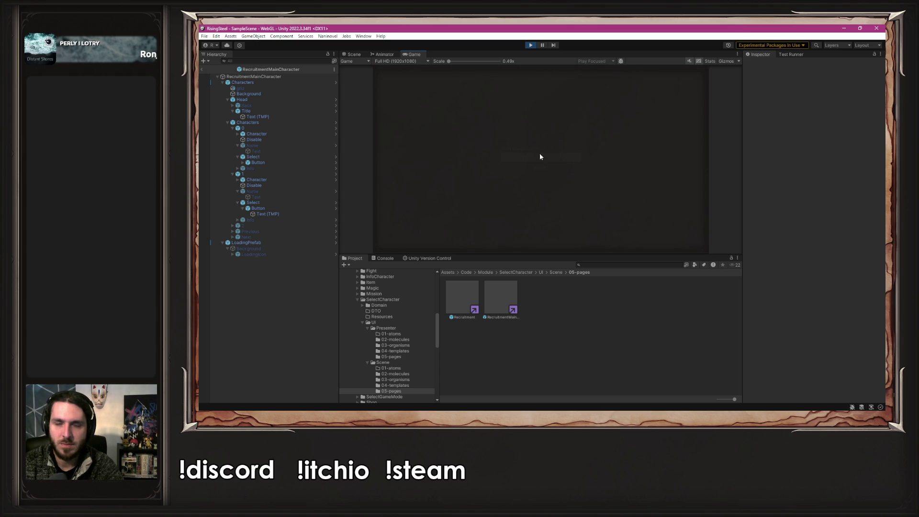
pyautogui.click(646, 164)
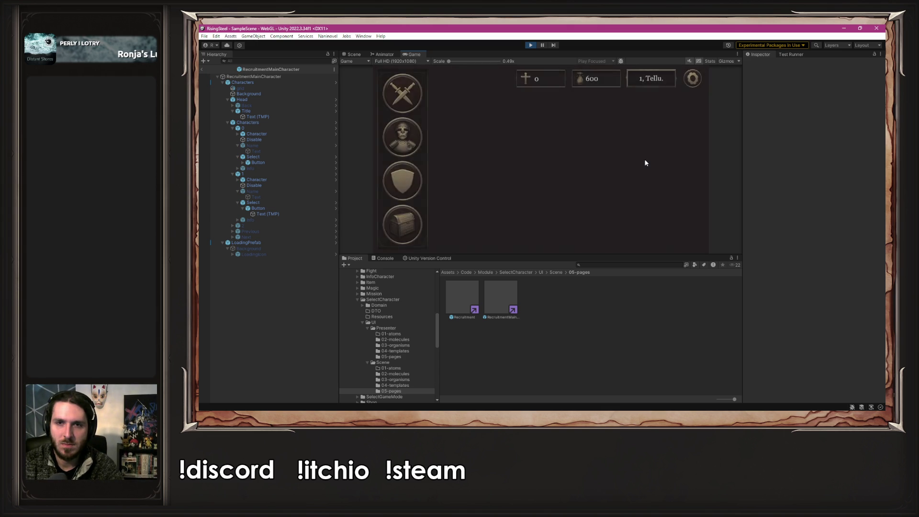
pyautogui.hotkey('alt', 'Tab')
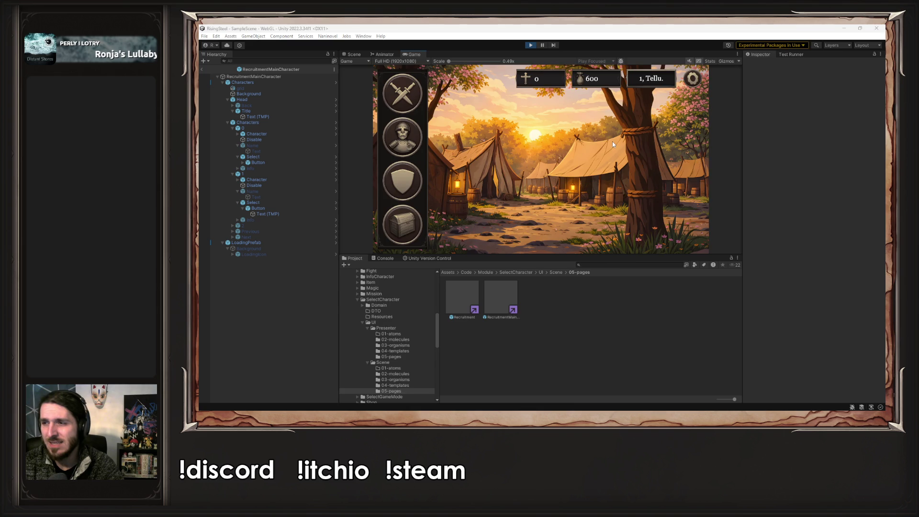
pyautogui.click(552, 200)
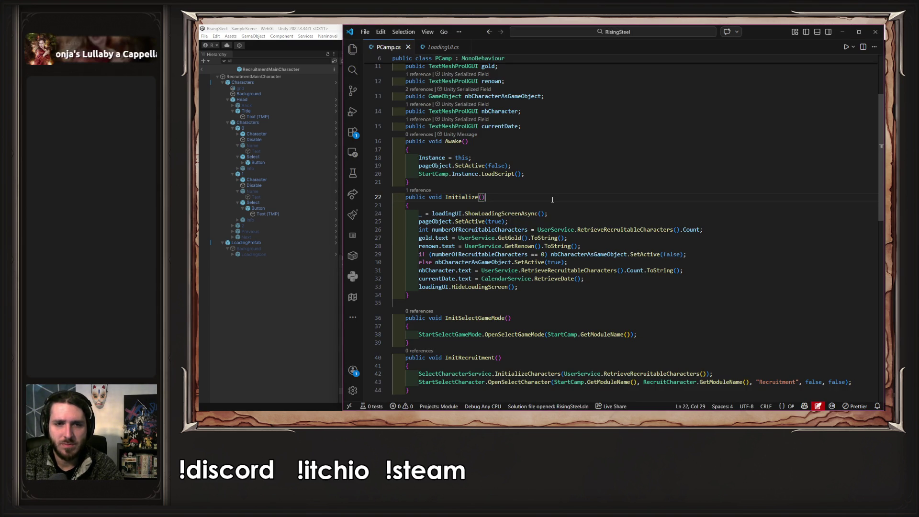
# Move the ShowLoadingScreenAsync call from Initialize into Awake after LoadScript, then go back to Unity
pyautogui.moveTo(555, 214)
pyautogui.mouseDown()
pyautogui.moveTo(411, 214)
pyautogui.moveTo(427, 214)
pyautogui.mouseUp()
pyautogui.press('BackSpace')
pyautogui.press('BackSpace')
pyautogui.press('BackSpace')
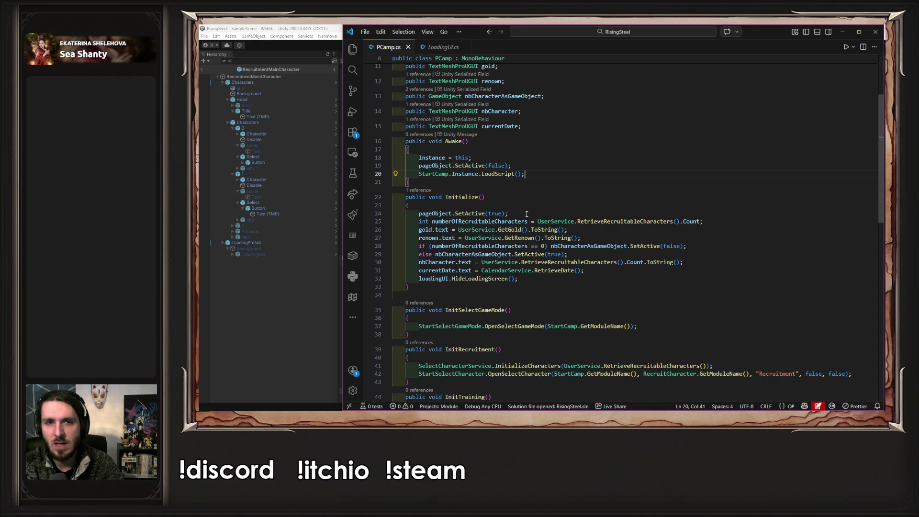
pyautogui.press('Return')
pyautogui.write('_ = loadingUI.ShowLoadingScreenAsync();')
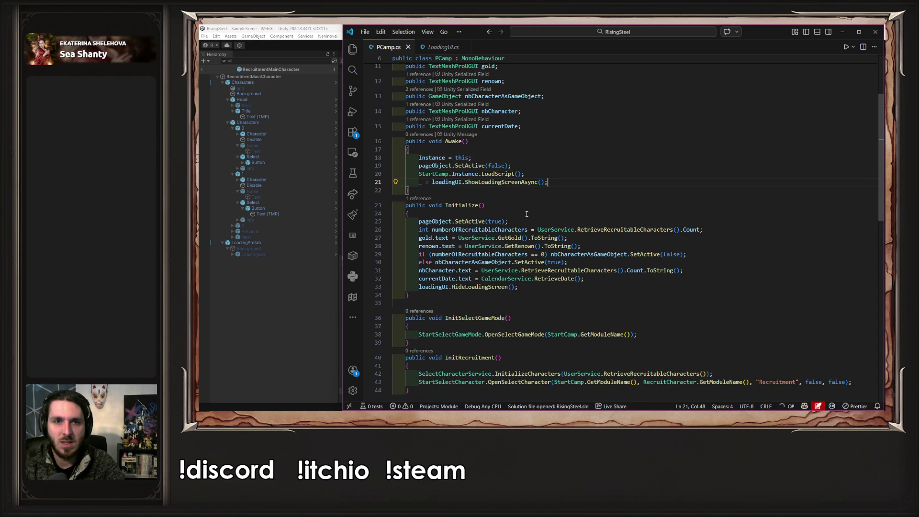
pyautogui.click(260, 292)
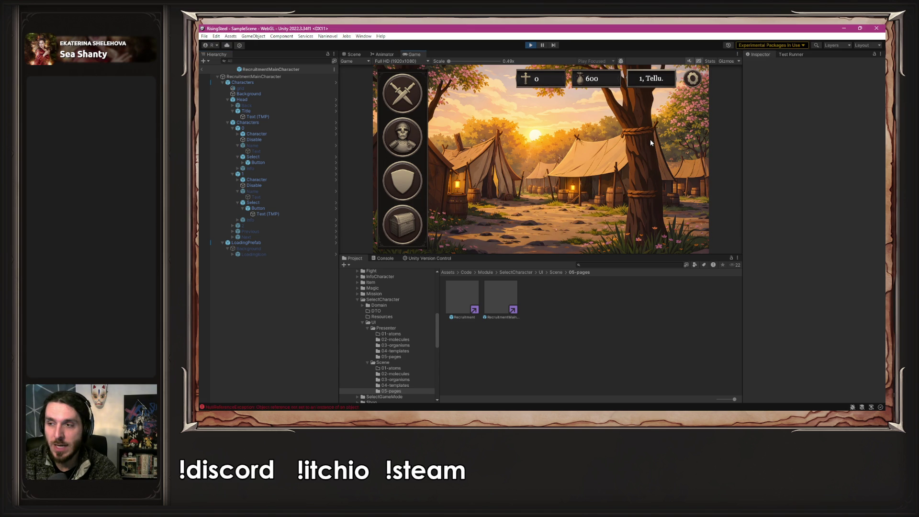
# Run the game, load save slot 1 into the camp, then stop play mode
pyautogui.click(532, 45)
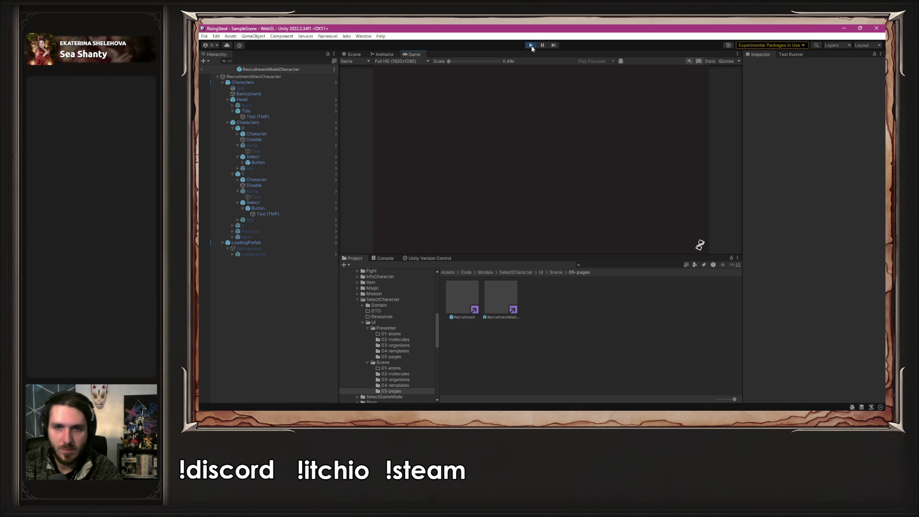
pyautogui.click(547, 152)
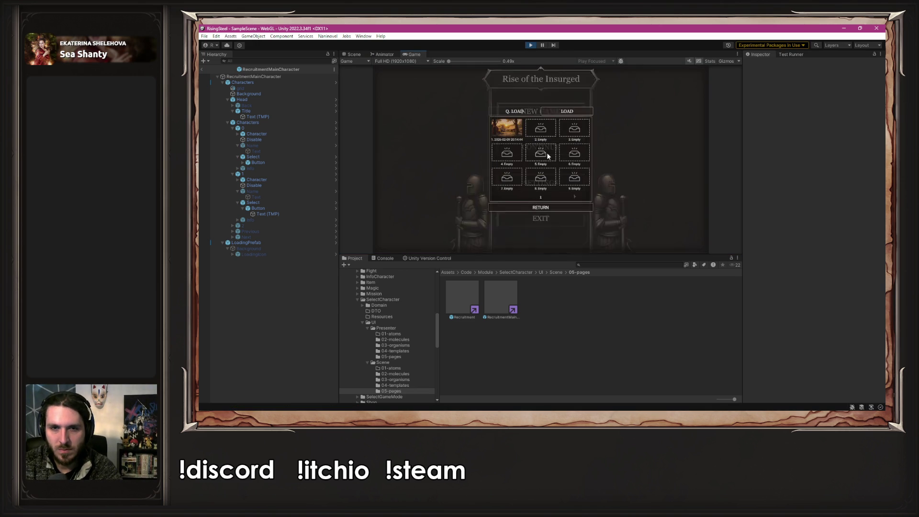
pyautogui.click(506, 134)
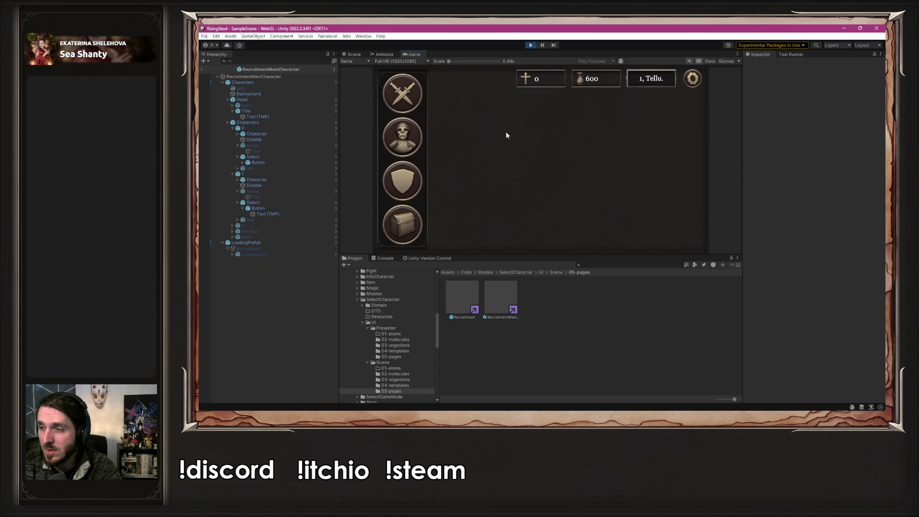
pyautogui.click(528, 46)
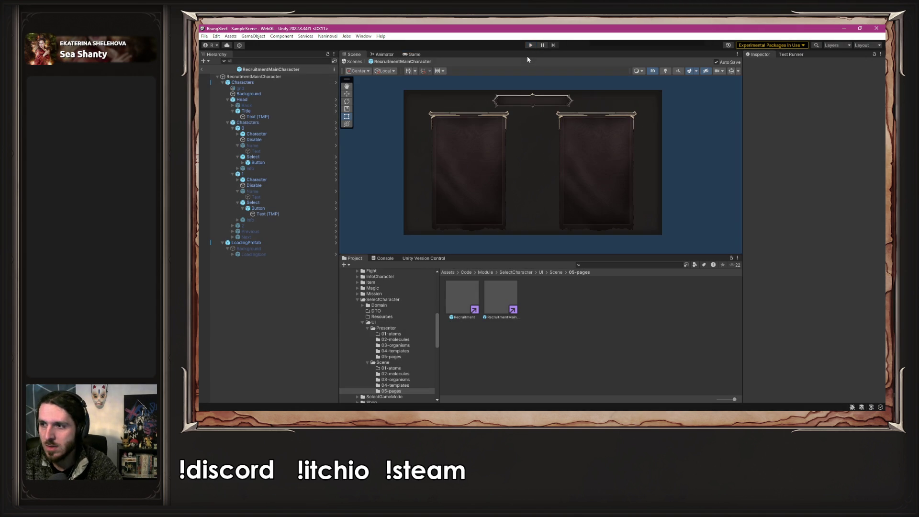
# Keep ShowLoadingScreenAsync above LoadScript in PCamp.cs's Awake, save, and return to Unity
pyautogui.hotkey('alt', 'Tab')
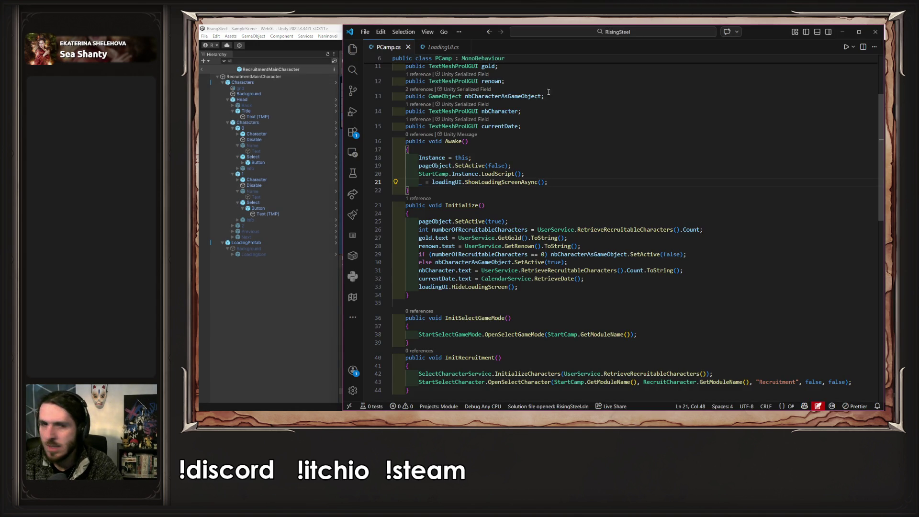
pyautogui.hotkey('ctrl', 'z')
pyautogui.hotkey('ctrl', 'z')
pyautogui.hotkey('ctrl', 'z')
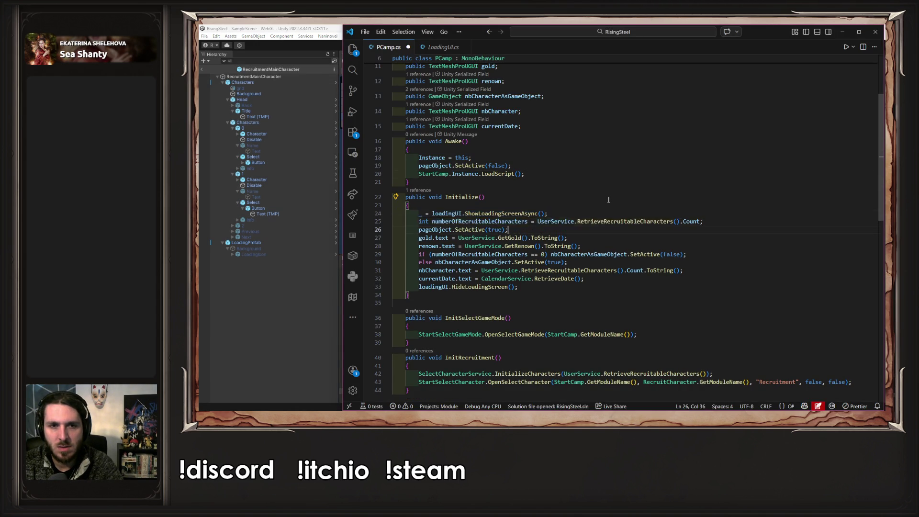
pyautogui.hotkey('ctrl', 'y')
pyautogui.hotkey('ctrl', 'y')
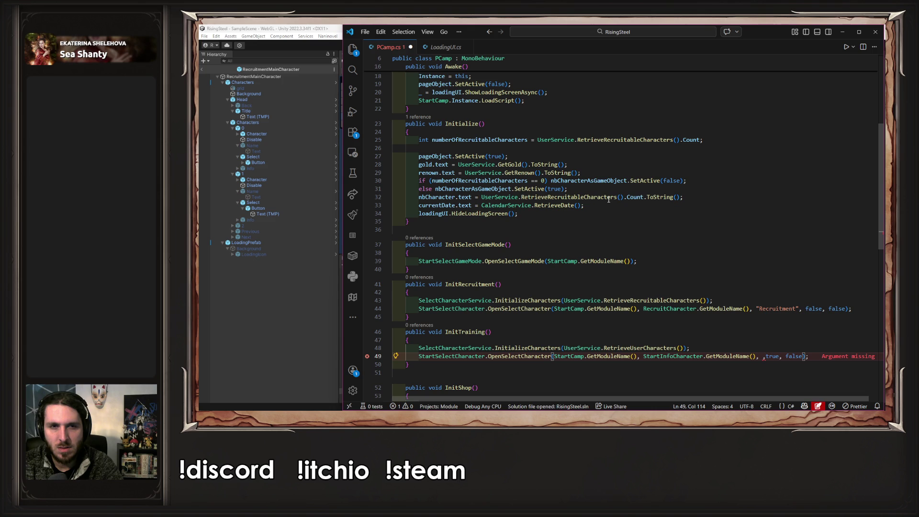
pyautogui.hotkey('ctrl', 'z')
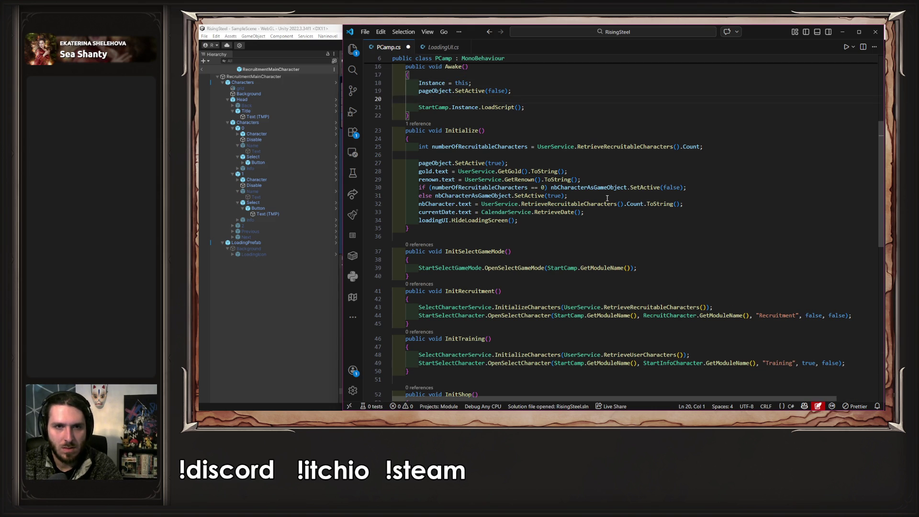
pyautogui.hotkey('ctrl', 'y')
pyautogui.click(656, 113)
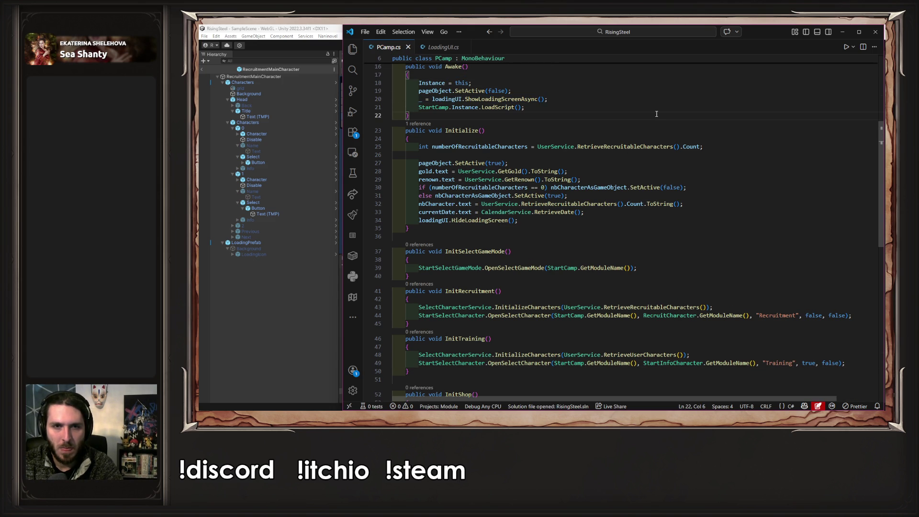
pyautogui.click(310, 261)
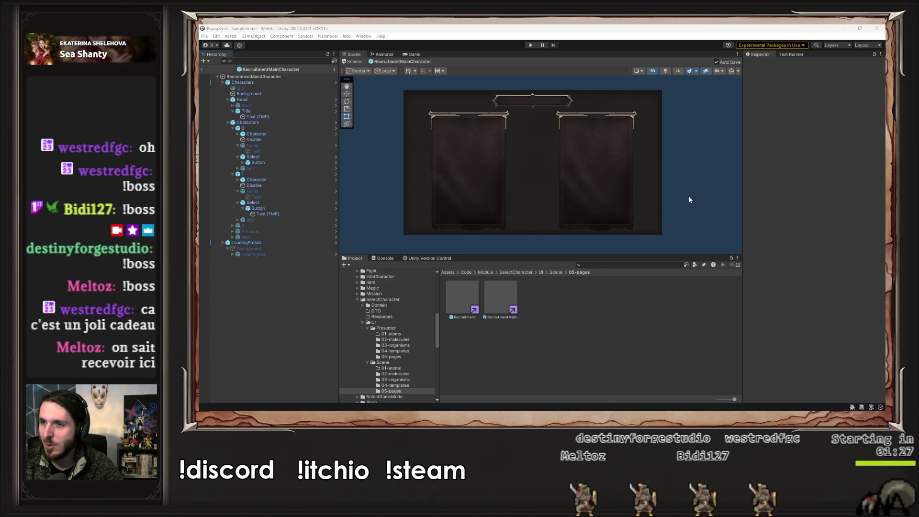
pyautogui.hotkey('alt', 'Tab')
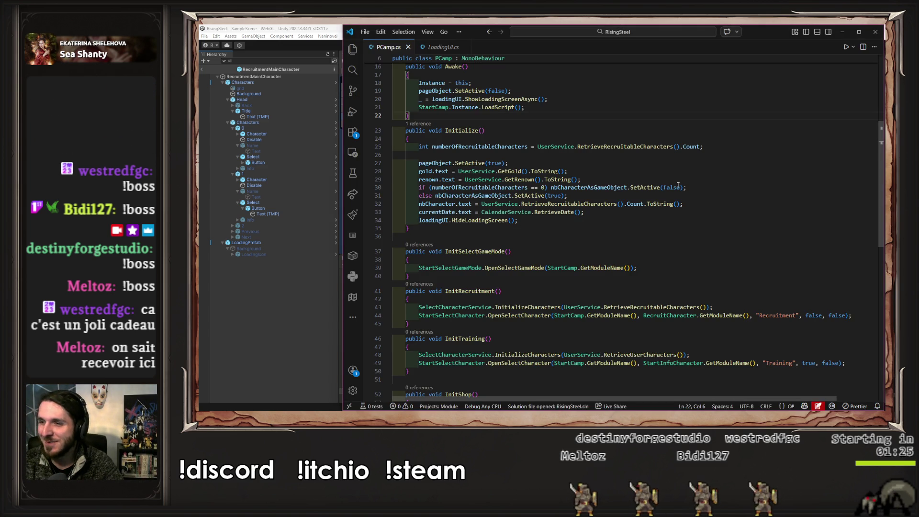
pyautogui.scroll(3, 686, 187)
pyautogui.click(352, 49)
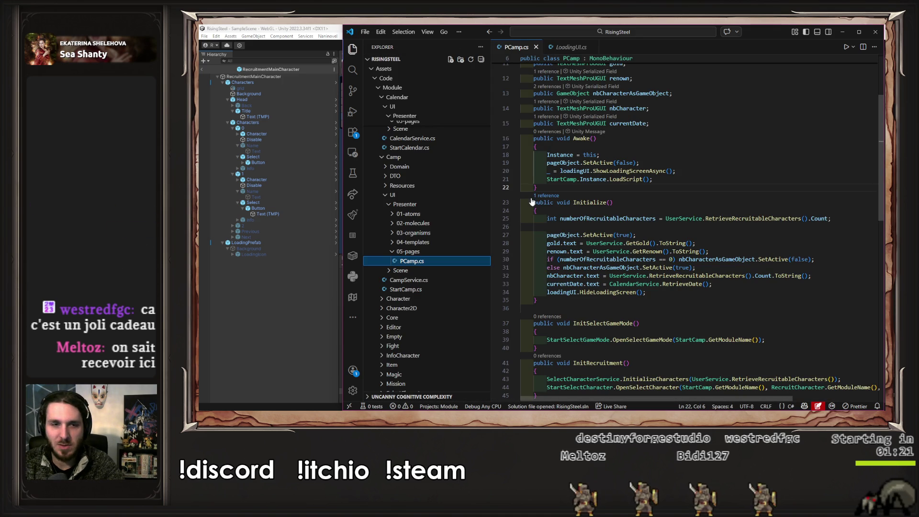
pyautogui.click(300, 300)
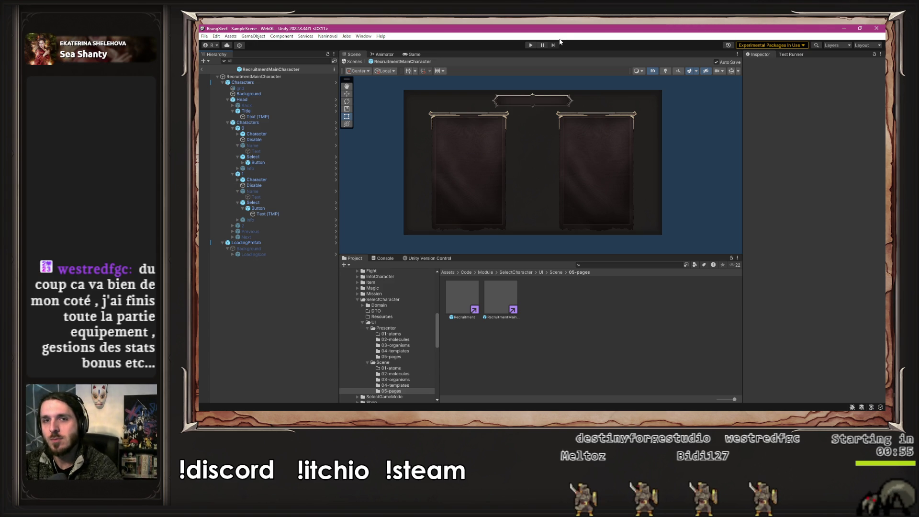
pyautogui.click(530, 45)
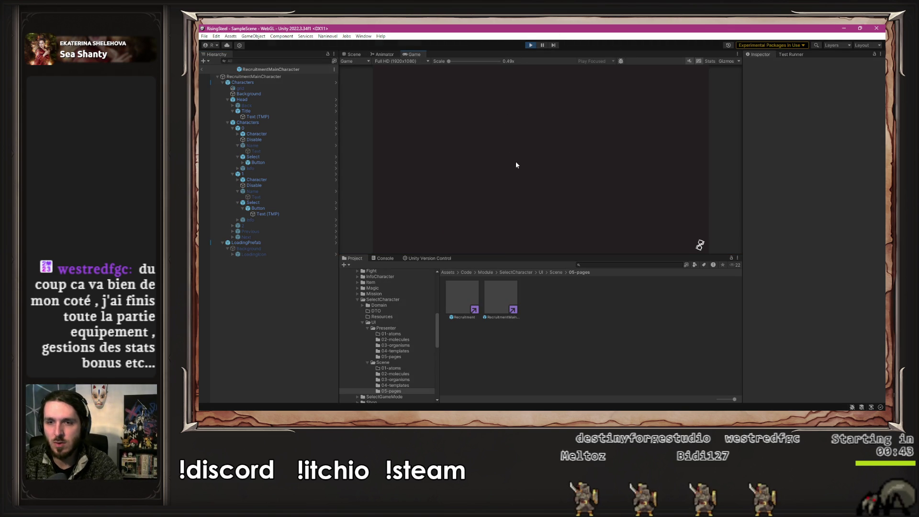
# Start a new game, name the character 'Amberto', and continue into the camp
pyautogui.click(544, 115)
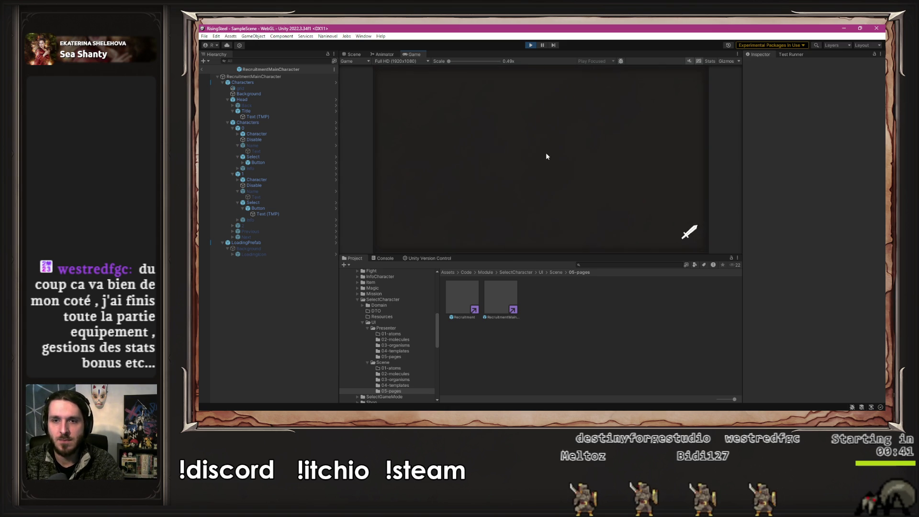
pyautogui.click(543, 159)
pyautogui.write('Am')
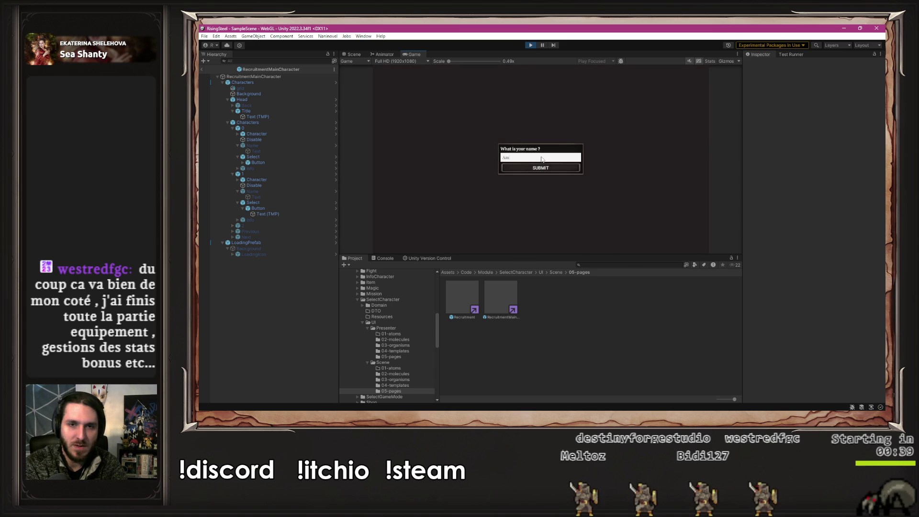
pyautogui.write('berto')
pyautogui.press('Return')
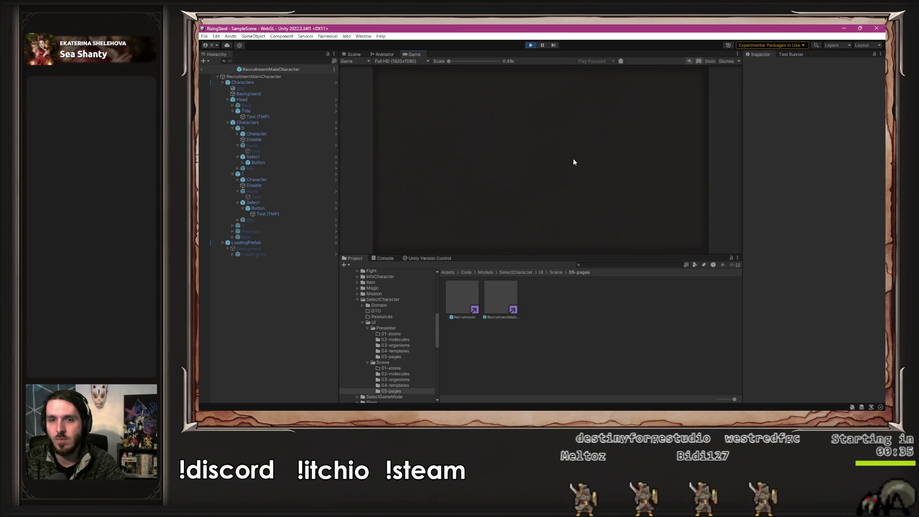
pyautogui.click(613, 156)
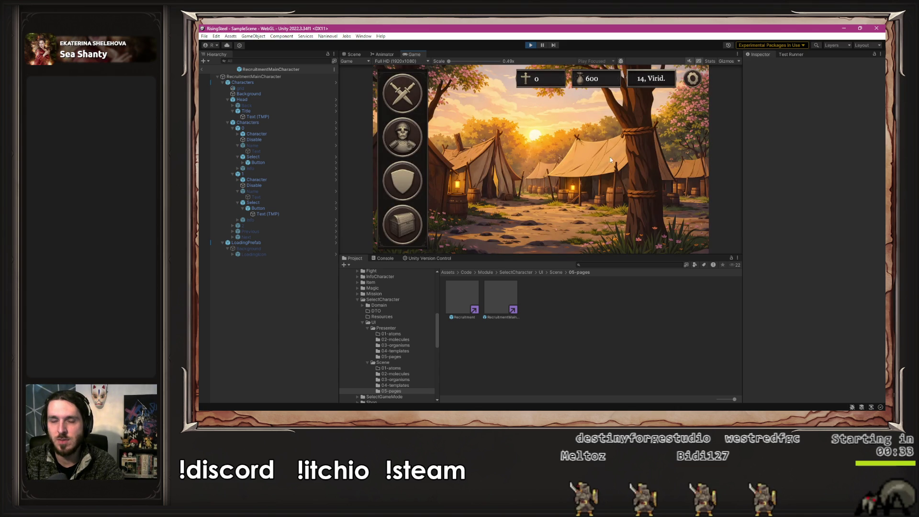
# In Training, raise Alberto's Strength to 15 and confirm the purchase
pyautogui.click(389, 180)
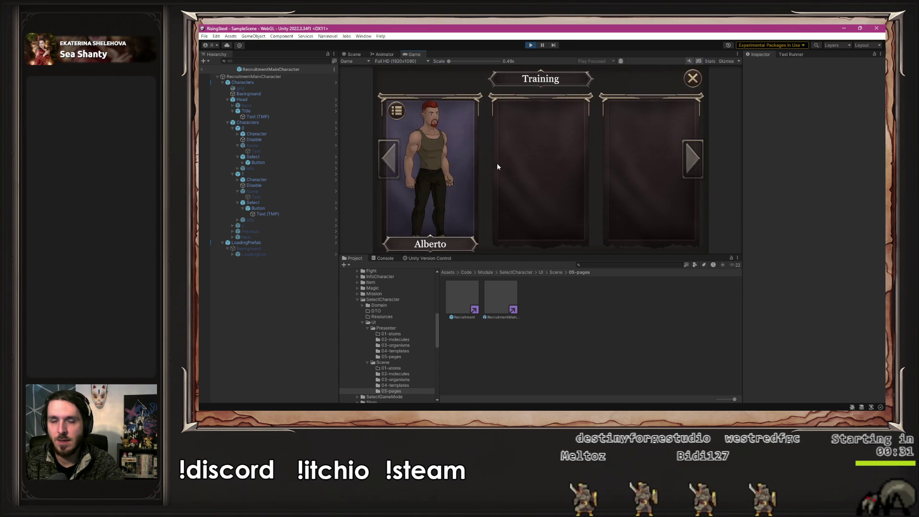
pyautogui.click(448, 145)
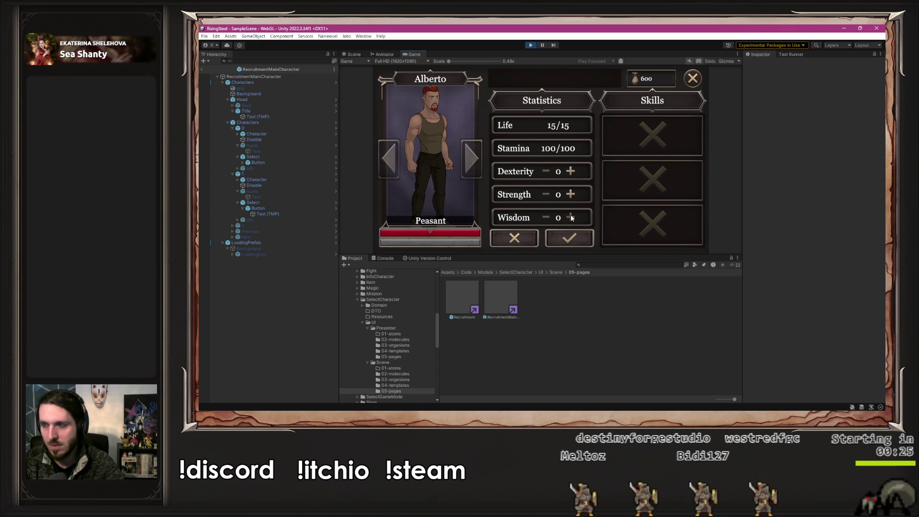
pyautogui.scroll(-1, 565, 192)
pyautogui.scroll(1, 560, 167)
pyautogui.scroll(-2, 558, 143)
pyautogui.scroll(3, 565, 182)
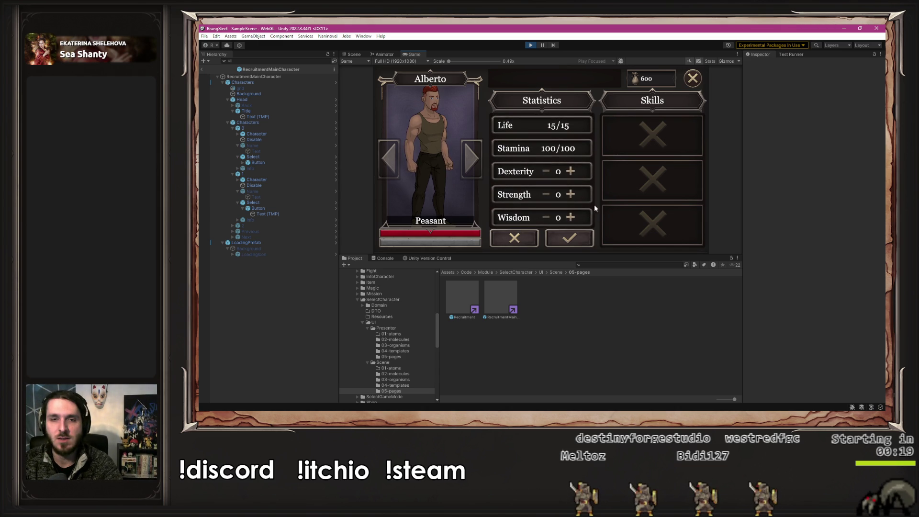
pyautogui.click(572, 196)
pyautogui.click(572, 196)
pyautogui.click(572, 196)
pyautogui.click(572, 195)
pyautogui.click(572, 195)
pyautogui.click(572, 195)
pyautogui.click(572, 195)
pyautogui.click(570, 194)
pyautogui.click(570, 194)
pyautogui.click(571, 194)
pyautogui.click(570, 194)
pyautogui.click(571, 194)
pyautogui.click(571, 194)
pyautogui.click(570, 194)
pyautogui.click(571, 194)
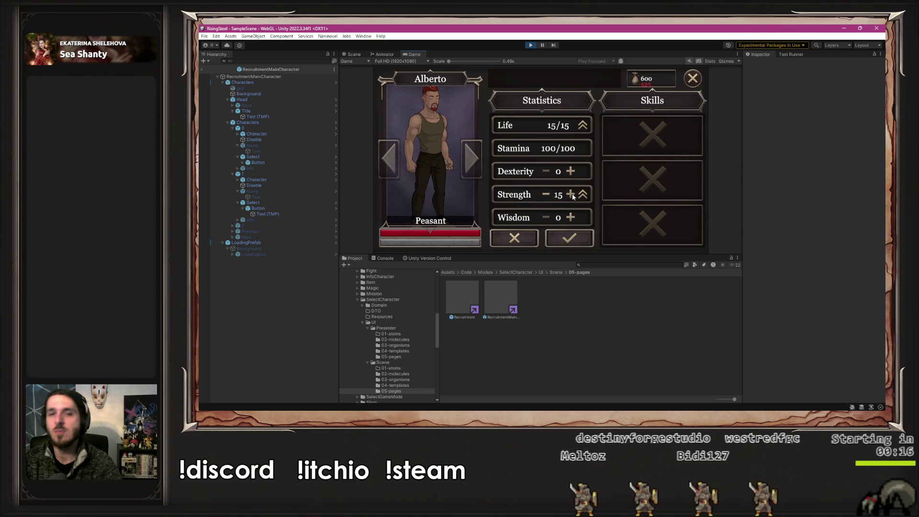
pyautogui.click(562, 235)
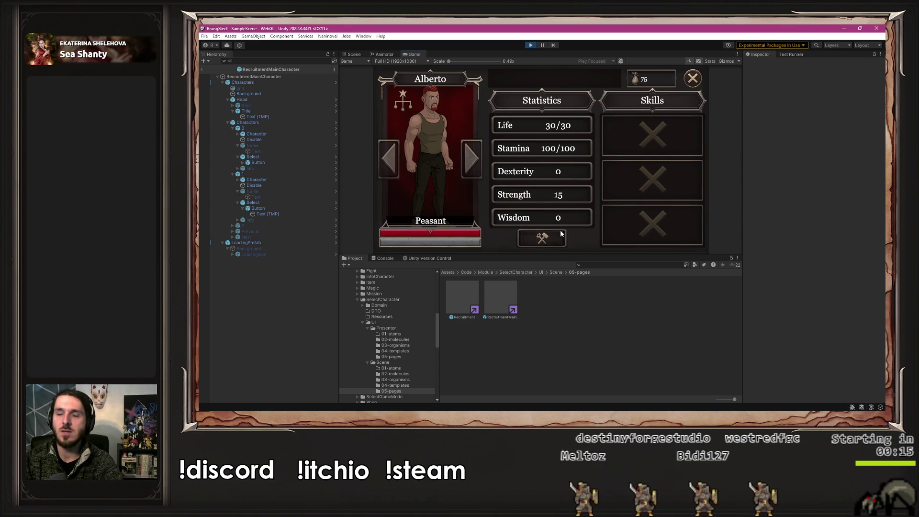
# View the Soldier class details, then close the panels back to the camp
pyautogui.click(396, 106)
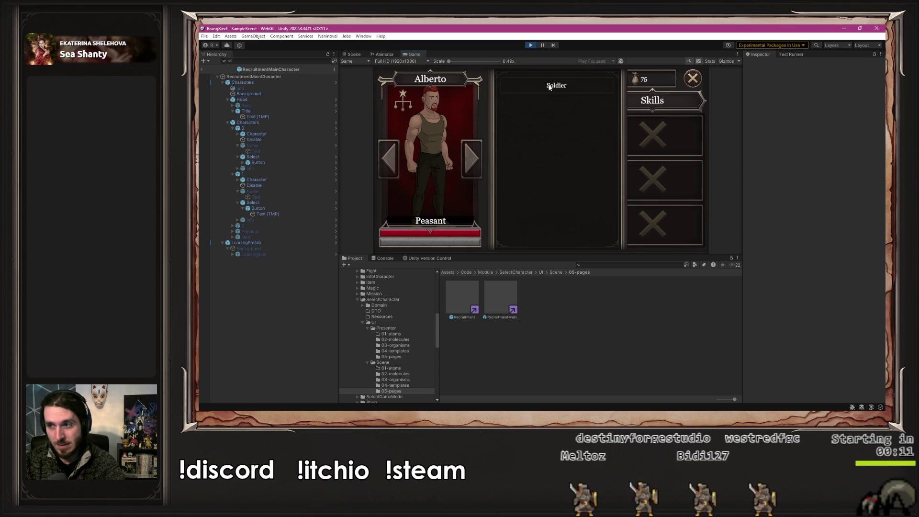
pyautogui.click(694, 79)
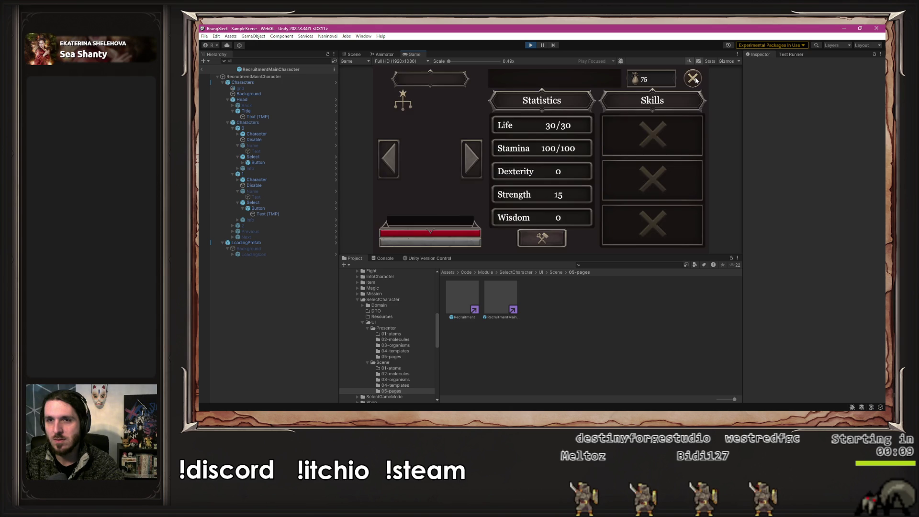
pyautogui.click(695, 79)
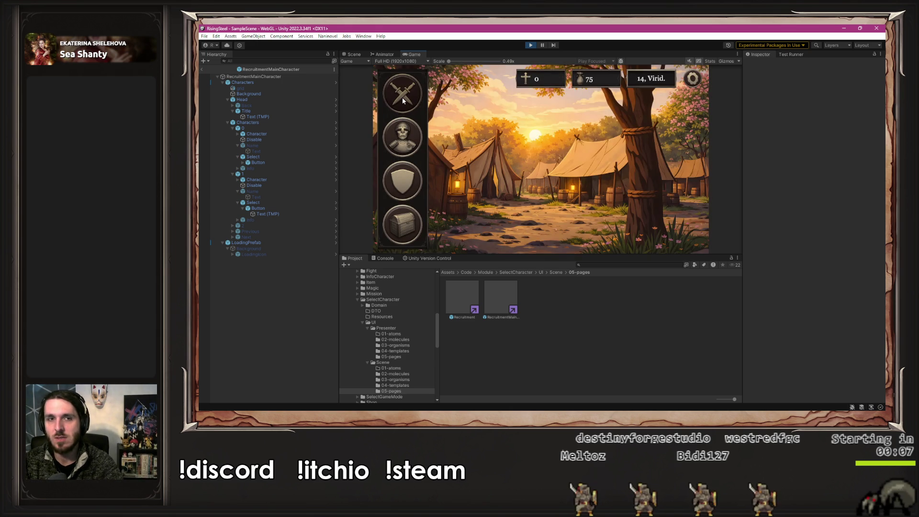
# Open mode selection and deactivate LoadingPrefab under Naninovel<Runtime> > UI > SelectGameMode
pyautogui.click(402, 97)
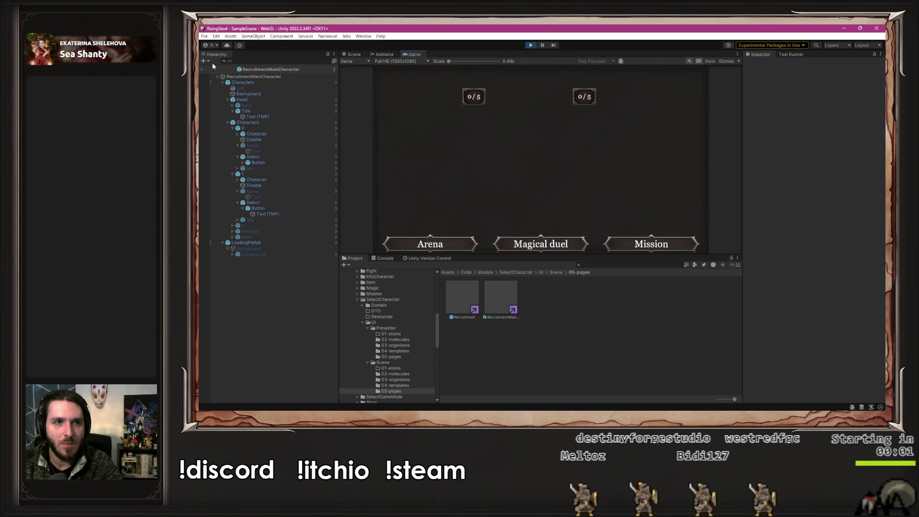
pyautogui.click(202, 69)
pyautogui.click(214, 121)
pyautogui.click(217, 119)
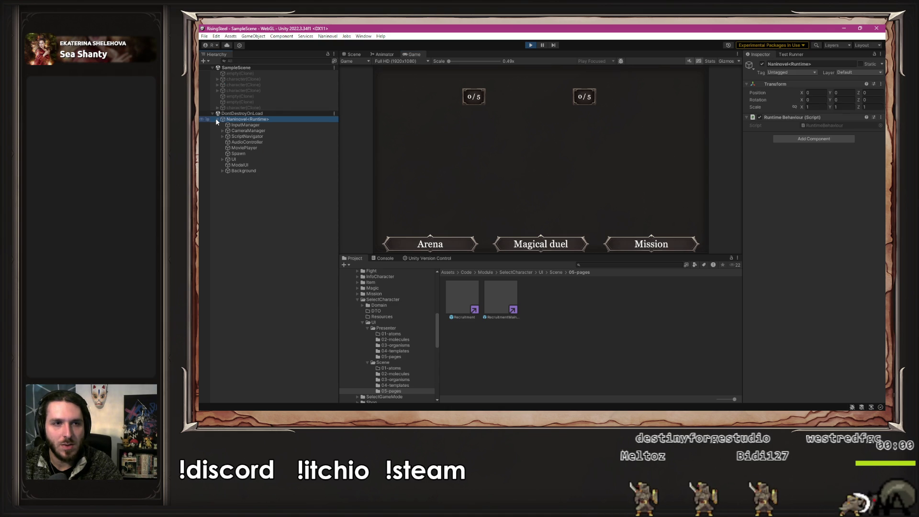
pyautogui.click(223, 159)
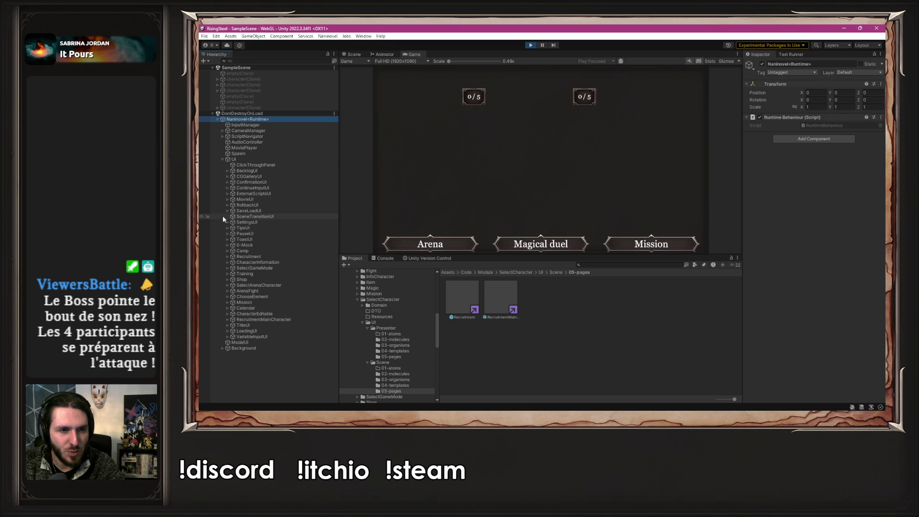
pyautogui.click(228, 268)
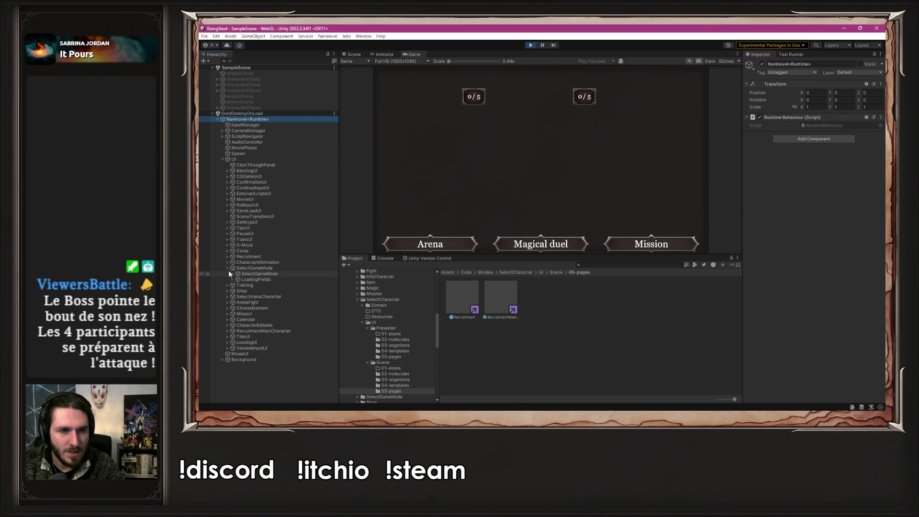
pyautogui.click(256, 279)
pyautogui.click(762, 63)
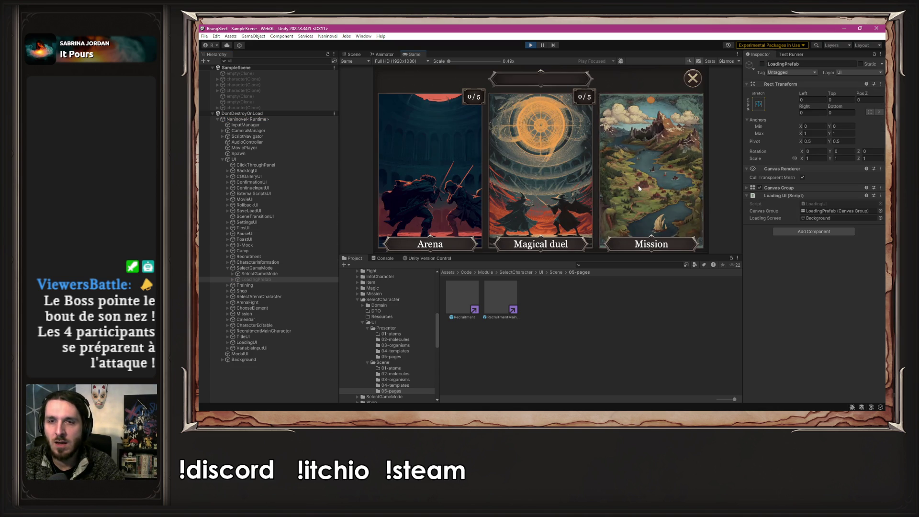
# Choose Mission and start Defense of the Black Bark Village, advancing its opening line
pyautogui.click(639, 188)
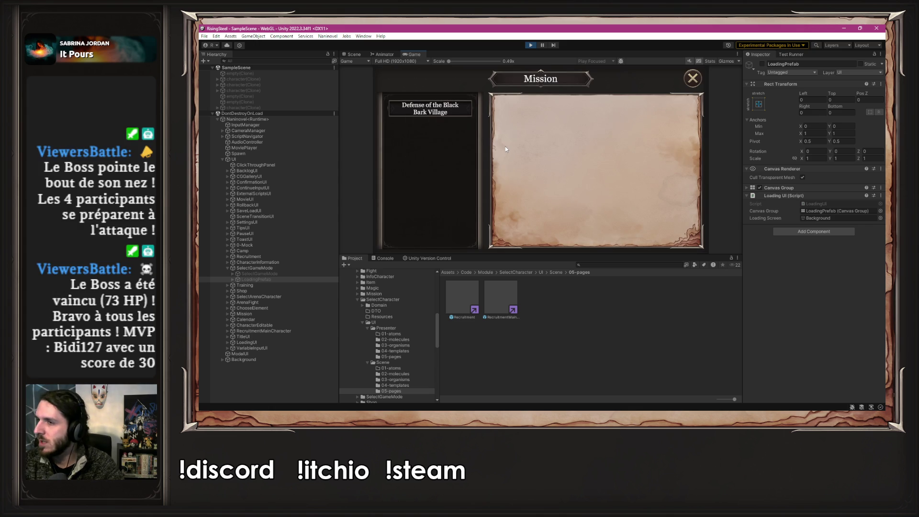
pyautogui.click(588, 233)
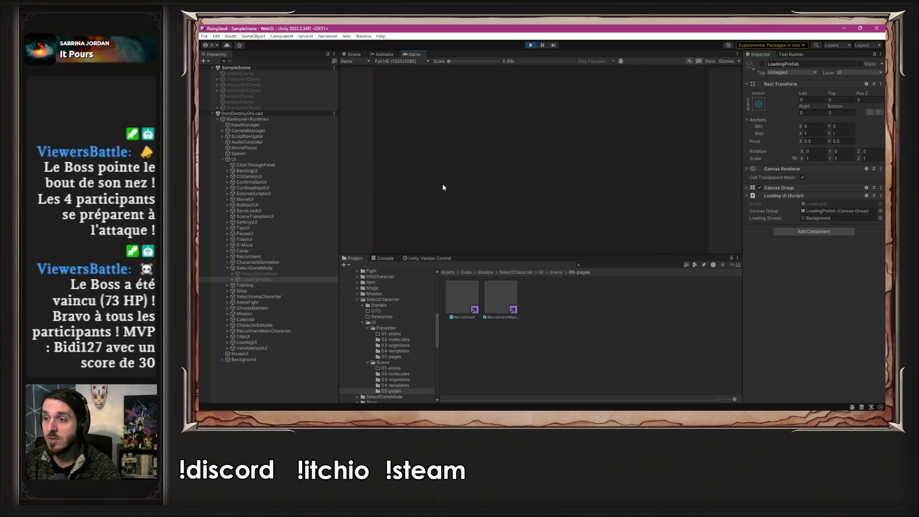
pyautogui.click(515, 202)
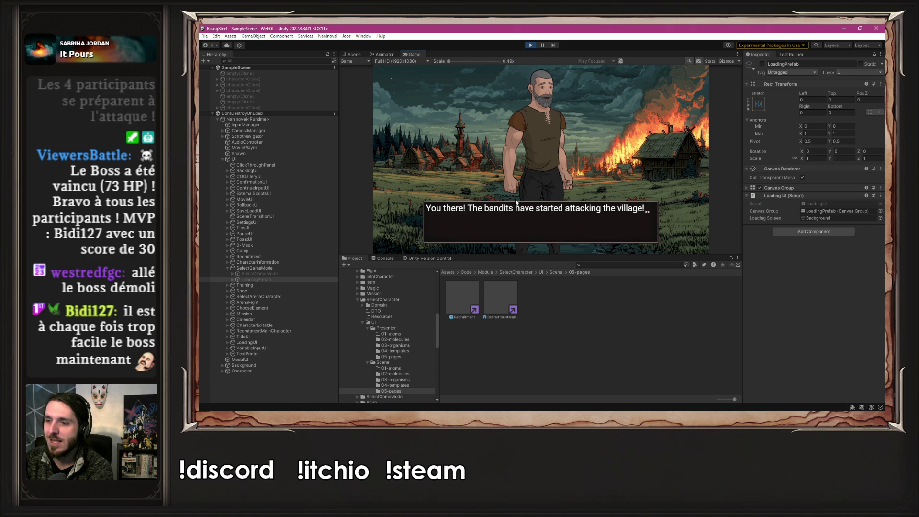
# Advance the dialogue and win the first fight, attacking Bob twice
pyautogui.click(516, 201)
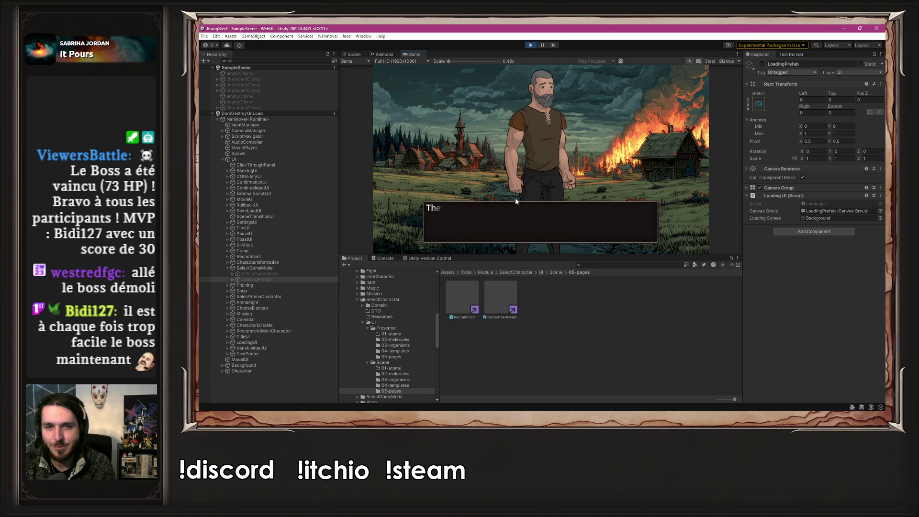
pyautogui.click(515, 197)
pyautogui.click(515, 197)
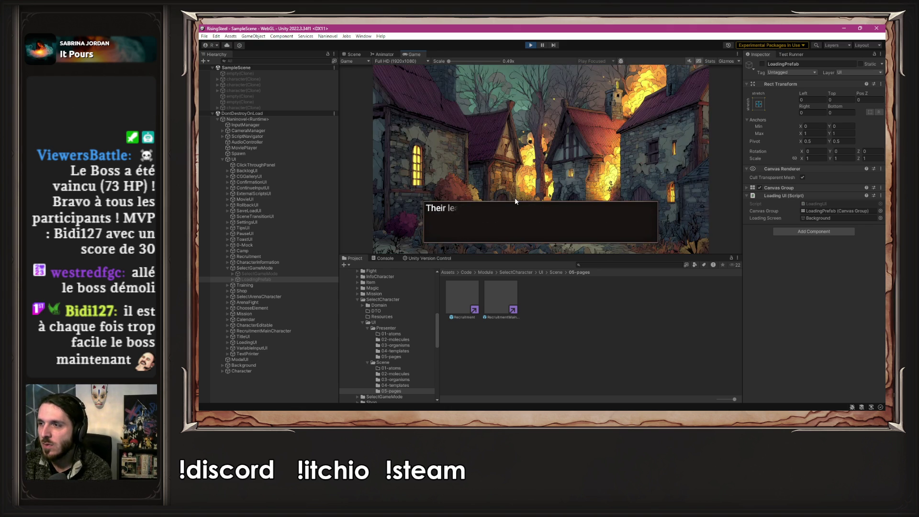
pyautogui.click(584, 195)
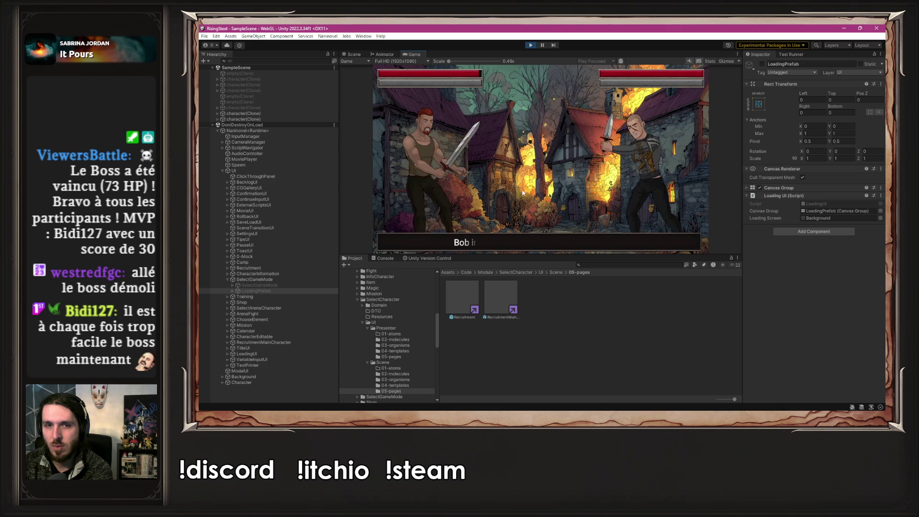
pyautogui.click(427, 176)
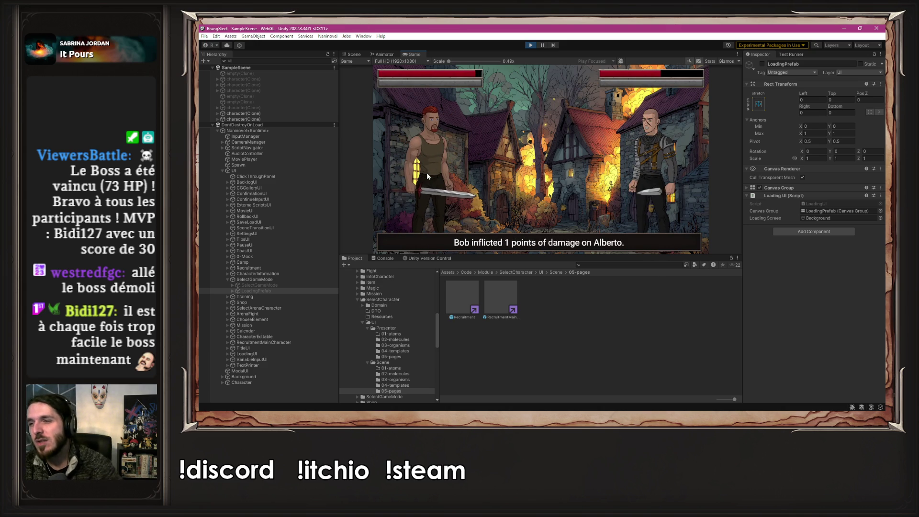
pyautogui.click(429, 176)
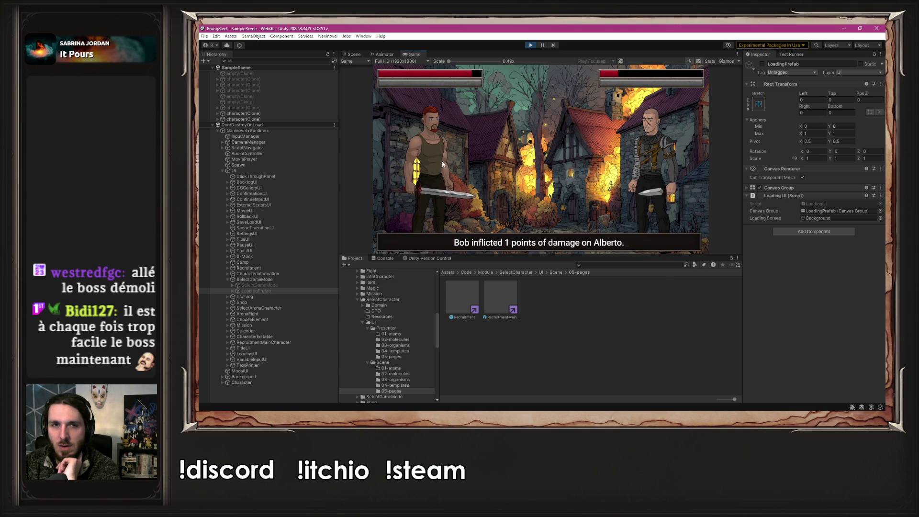
pyautogui.click(442, 173)
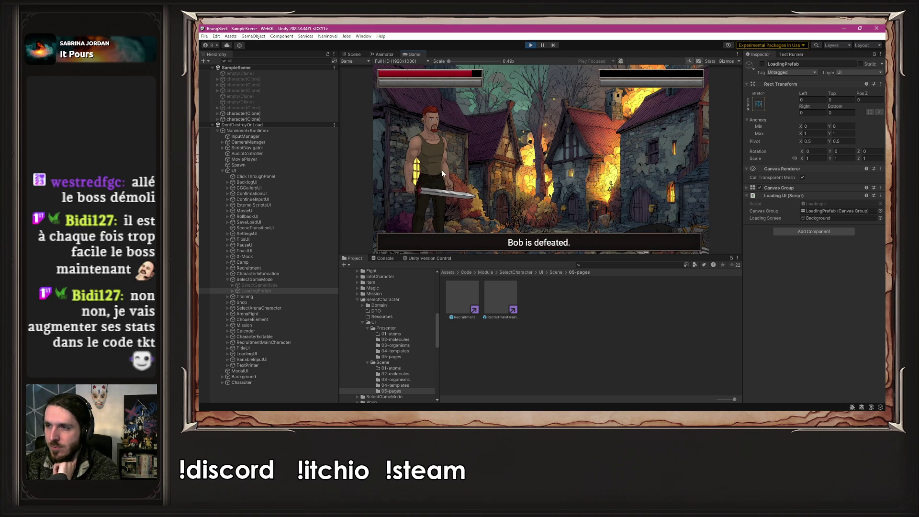
pyautogui.click(442, 171)
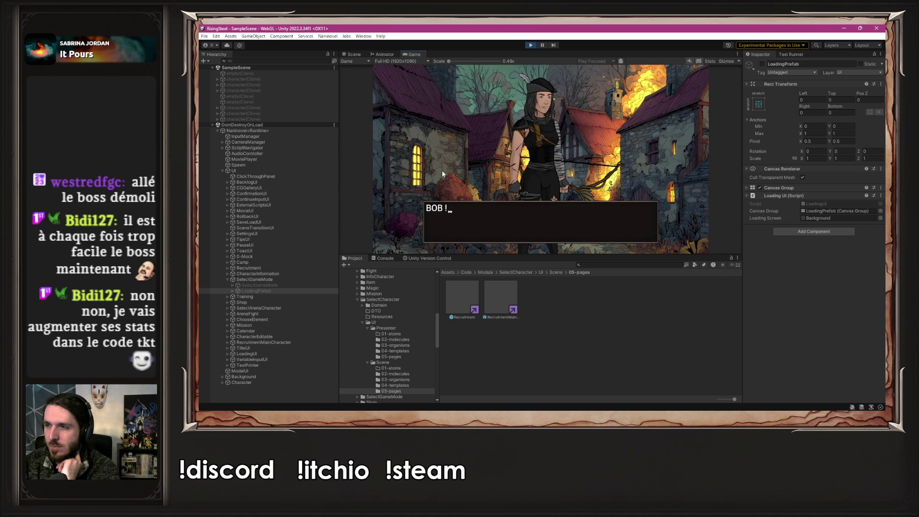
# Defeat Robin in the second fight, then make the Spare/Execute choice
pyautogui.click(441, 173)
pyautogui.click(443, 174)
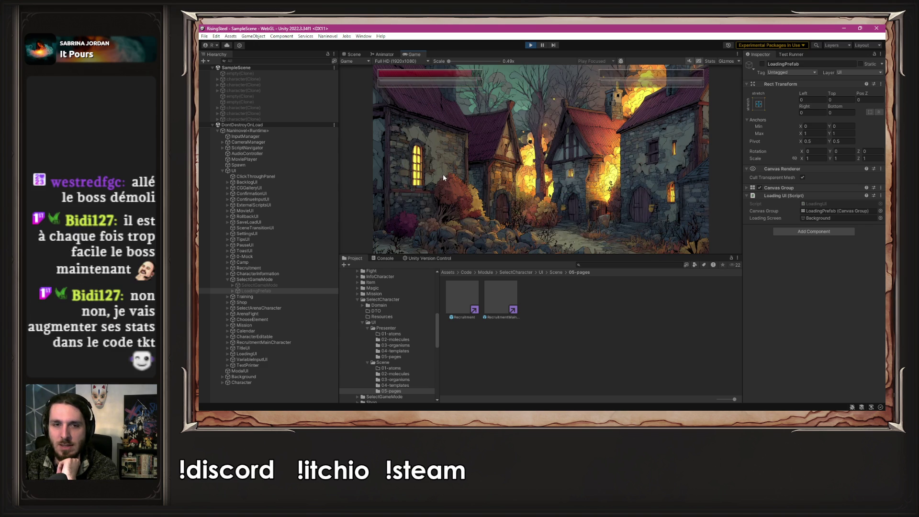
pyautogui.click(503, 160)
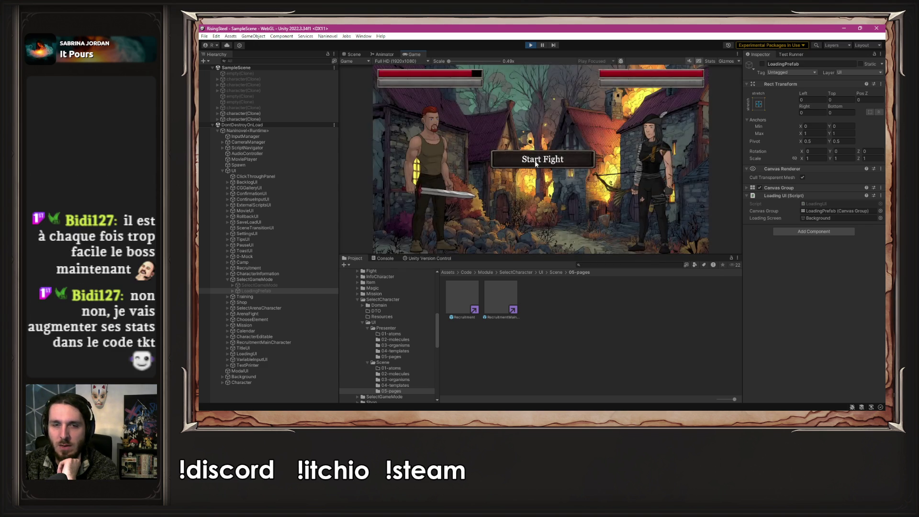
pyautogui.click(427, 179)
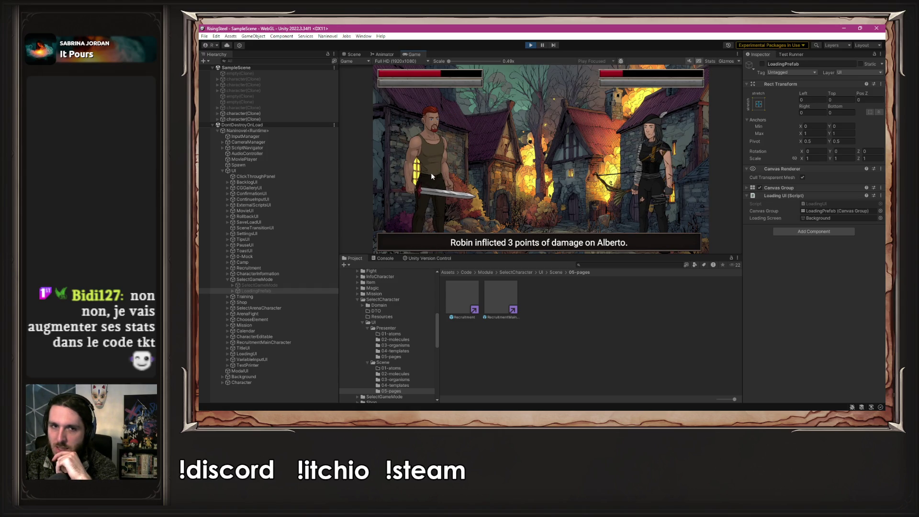
pyautogui.click(431, 176)
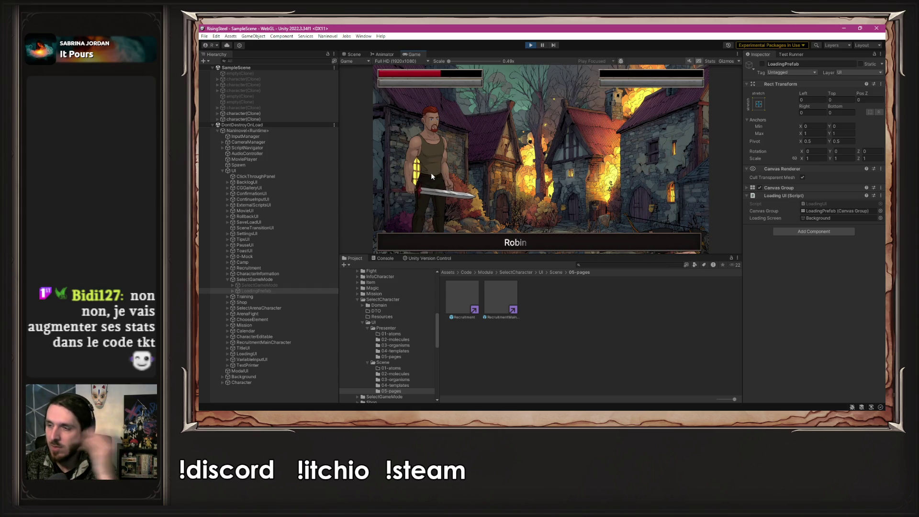
pyautogui.click(432, 176)
pyautogui.click(432, 176)
pyautogui.click(432, 176)
pyautogui.click(432, 175)
pyautogui.click(492, 128)
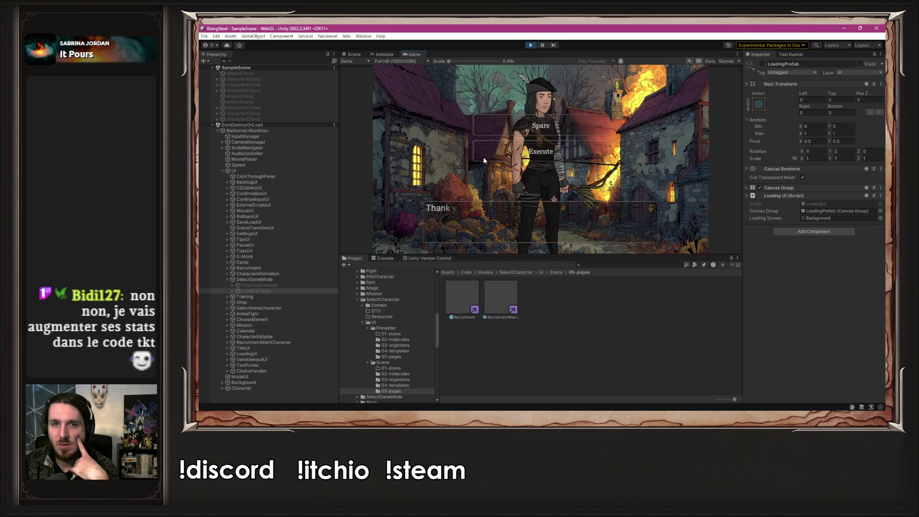
# Click through the narration and Brennan's and Alberto's closing lines back to camp
pyautogui.click(445, 209)
pyautogui.click(445, 209)
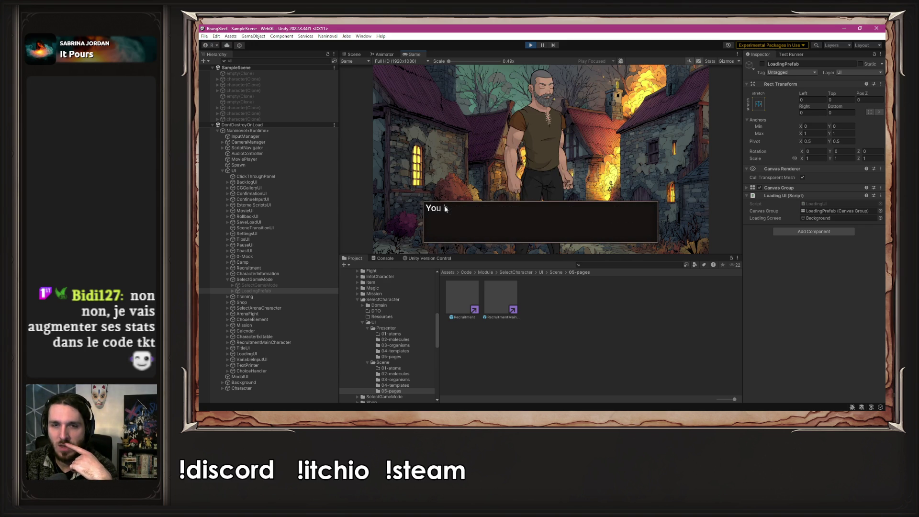
pyautogui.click(445, 209)
pyautogui.click(443, 209)
pyautogui.click(443, 210)
pyautogui.click(444, 209)
pyautogui.click(444, 209)
pyautogui.click(444, 209)
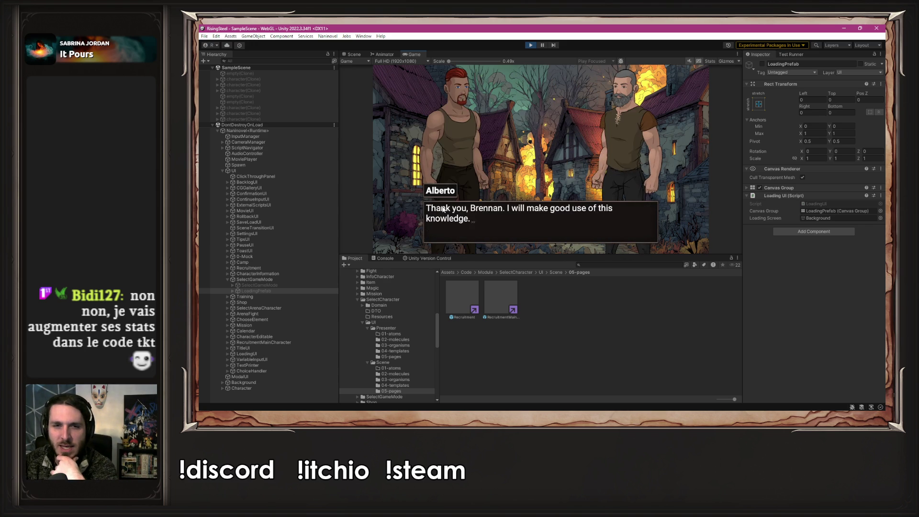
pyautogui.click(443, 209)
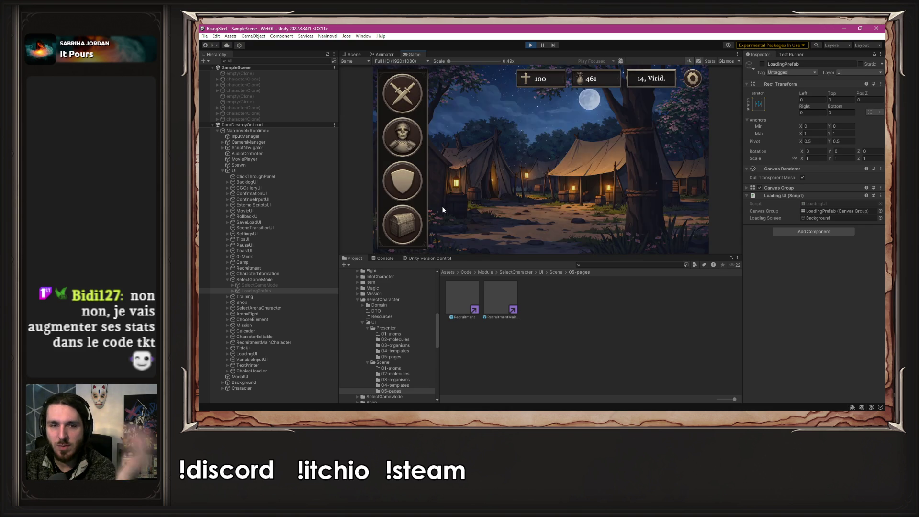
# Promote Alberto from Peasant to Soldier, give him PowerStrike, and head back to camp
pyautogui.click(419, 182)
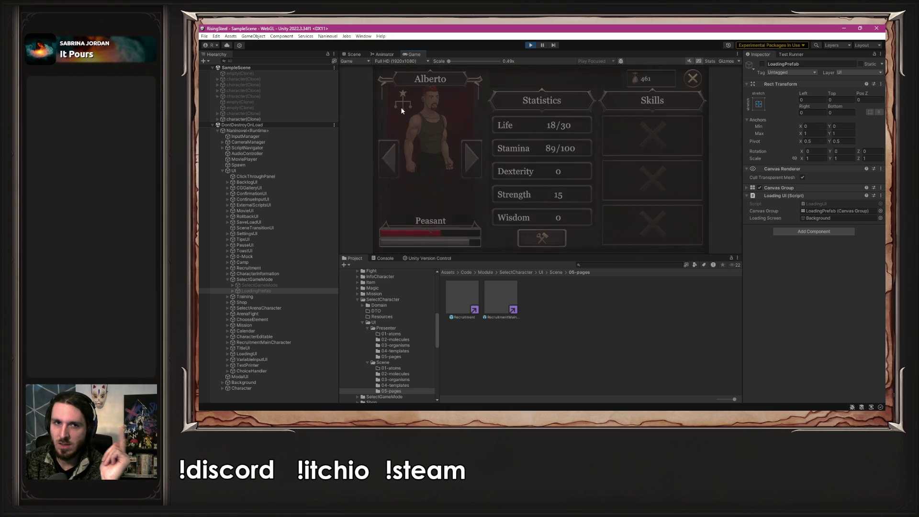
pyautogui.click(406, 105)
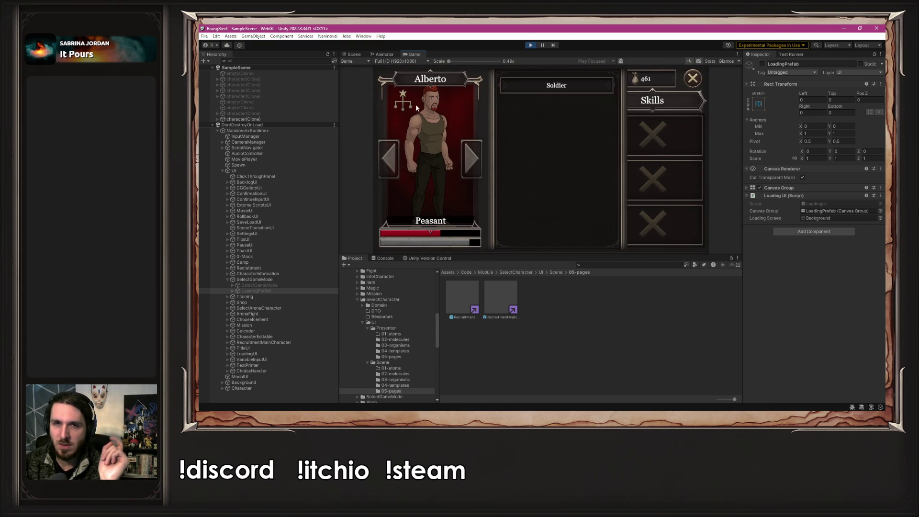
pyautogui.click(570, 82)
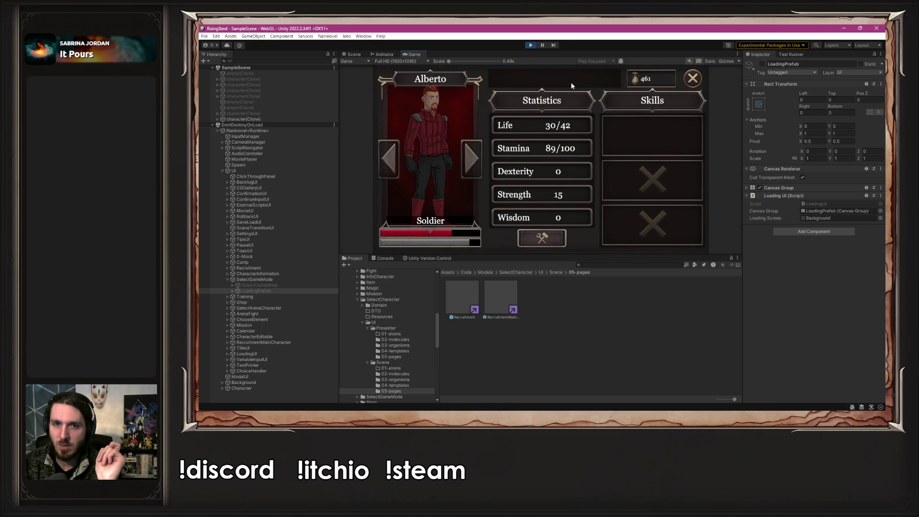
pyautogui.click(680, 142)
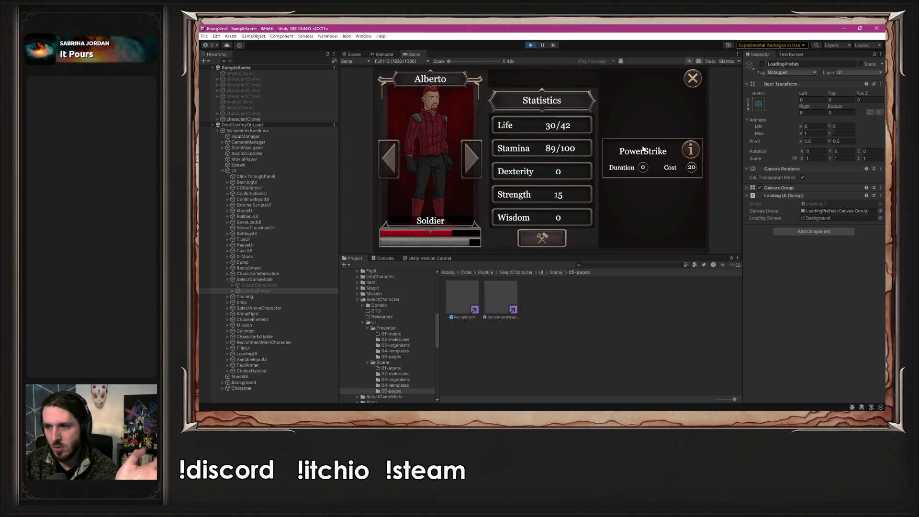
pyautogui.click(692, 78)
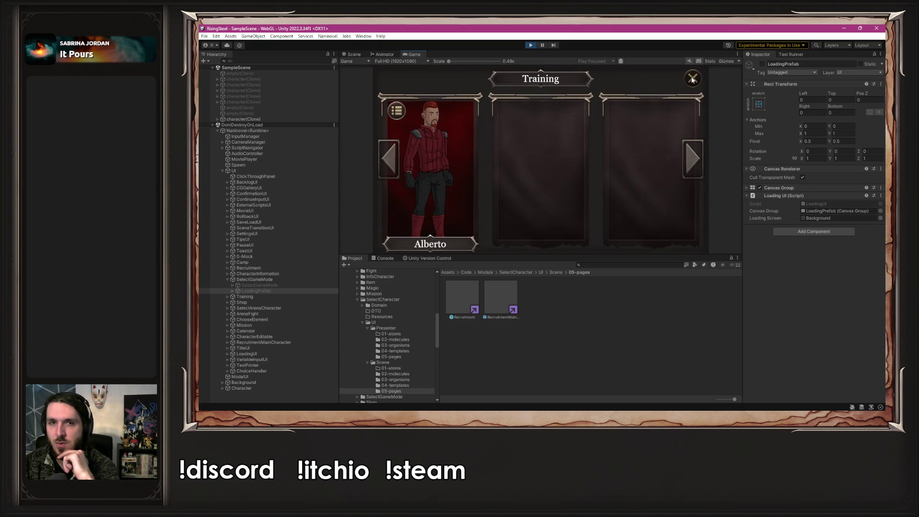
pyautogui.click(389, 90)
# Enter the Arena with Alberto and start the fight against Galdric
pyautogui.click(449, 143)
pyautogui.click(449, 147)
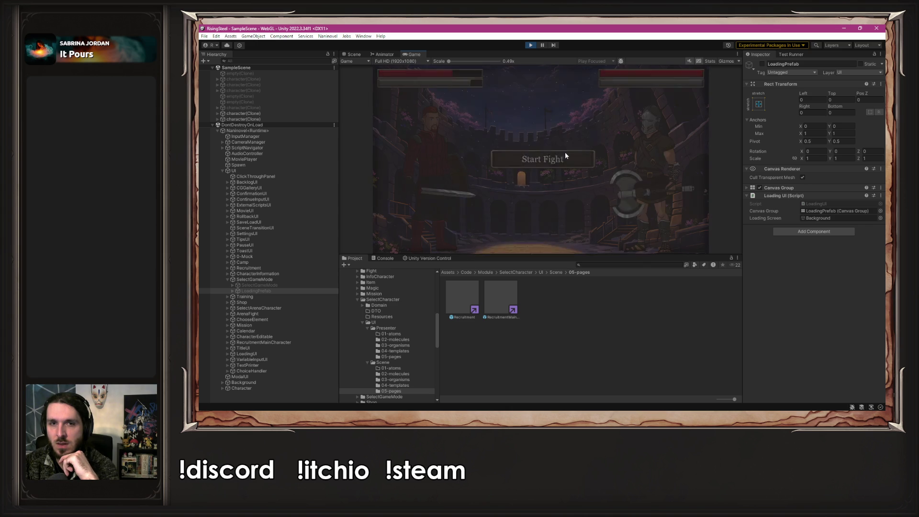
pyautogui.click(567, 160)
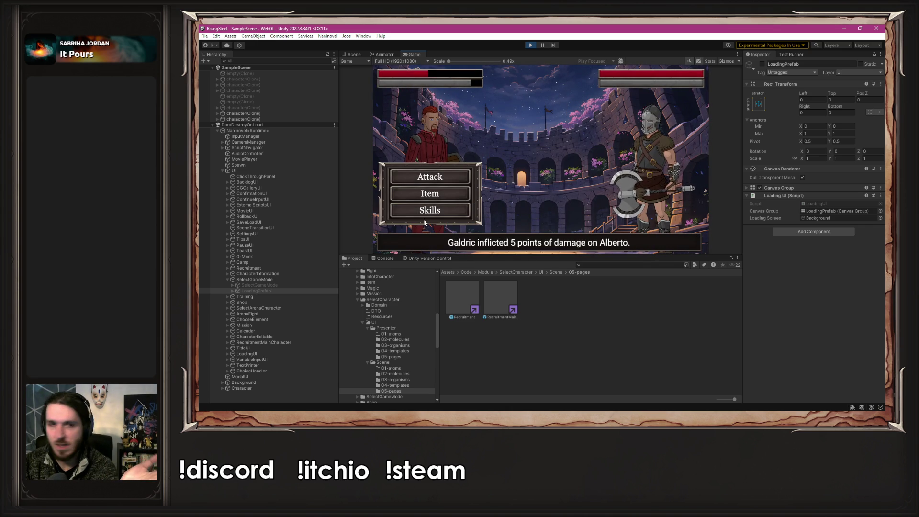
# Defeat Galdric with two PowerStrikes, collect 70 gold, and stop play mode
pyautogui.click(421, 218)
pyautogui.click(549, 110)
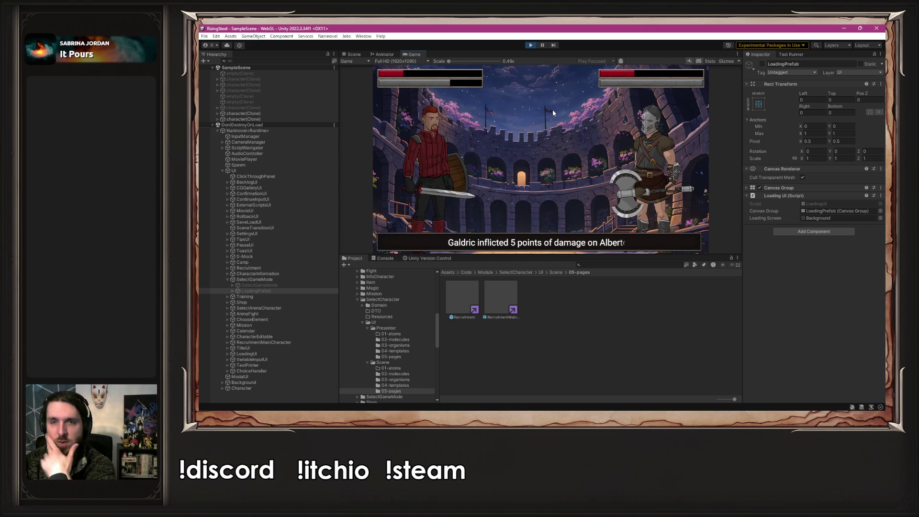
pyautogui.click(446, 210)
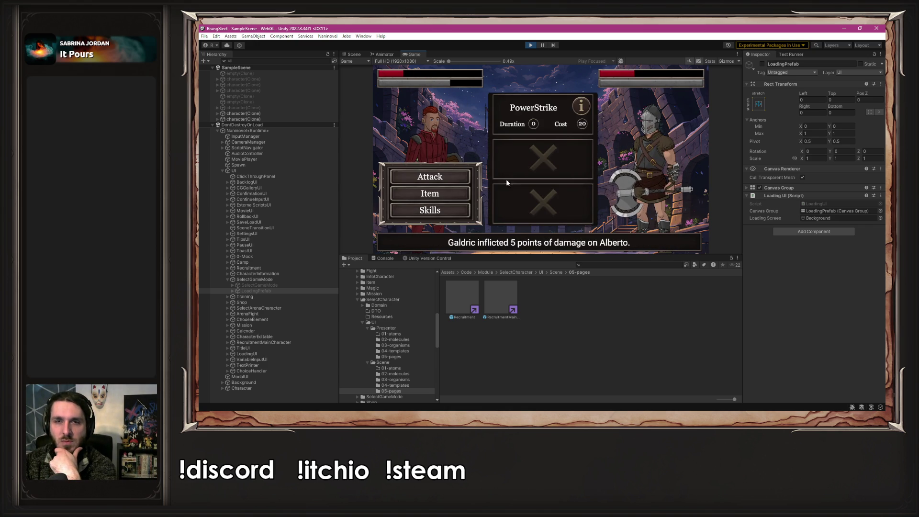
pyautogui.click(553, 111)
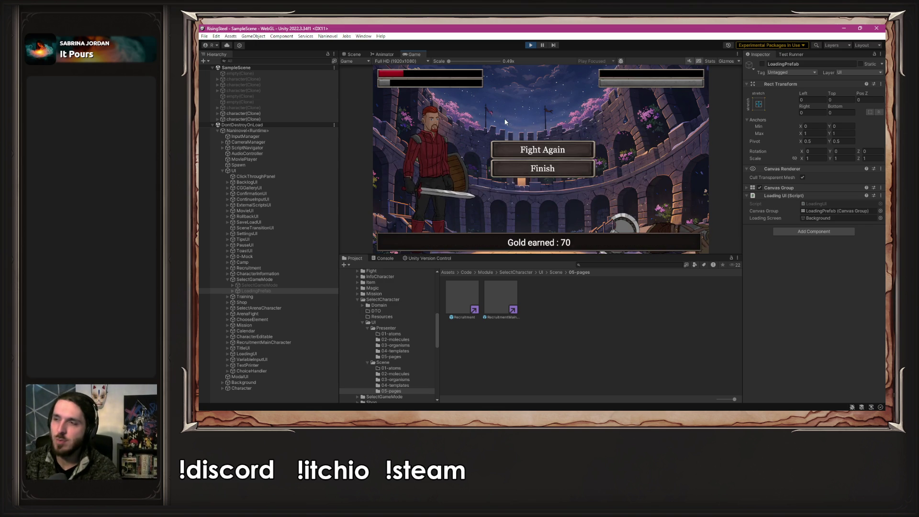
pyautogui.click(532, 170)
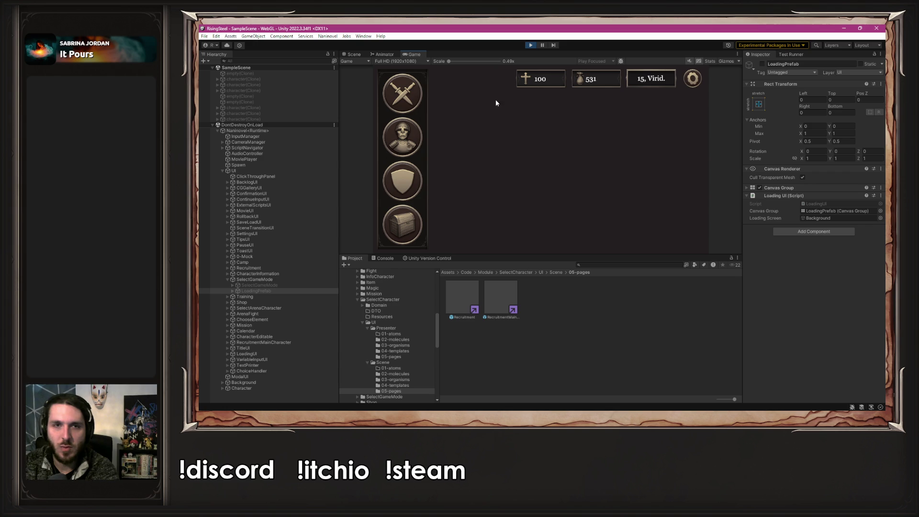
pyautogui.click(535, 45)
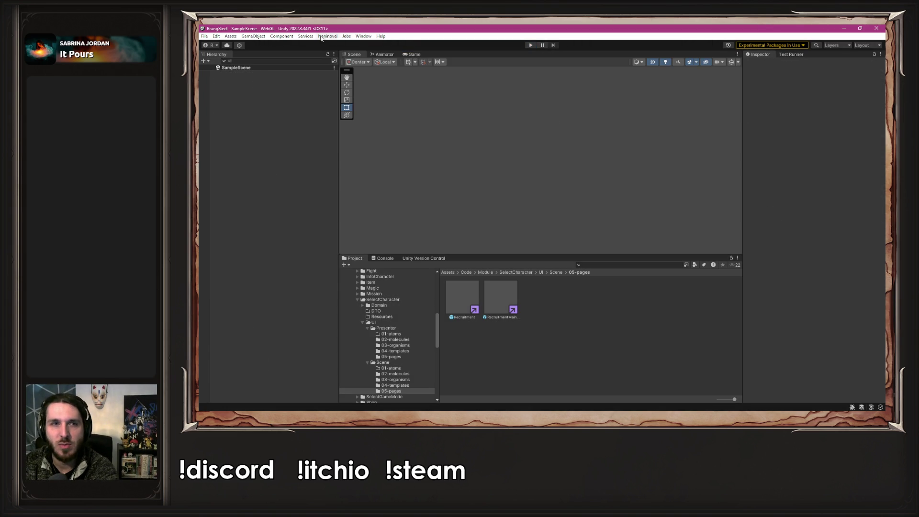
# Switch Naninovel's Start Game Script from StartNewGame to another script, then close Project Settings
pyautogui.click(327, 36)
pyautogui.moveTo(374, 79)
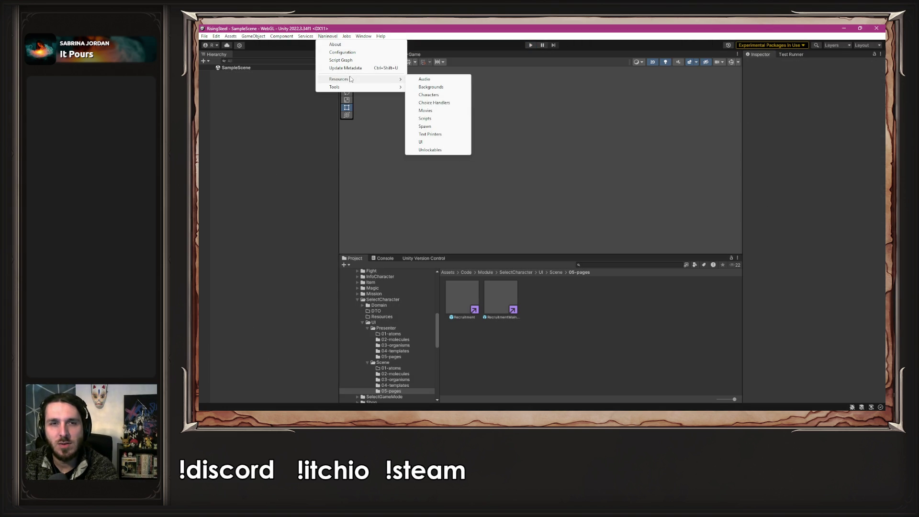
pyautogui.click(441, 121)
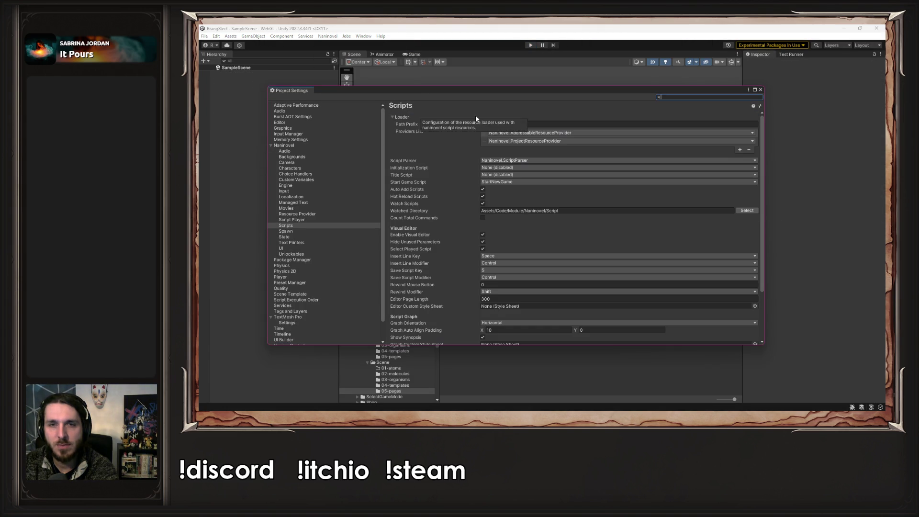
pyautogui.click(511, 181)
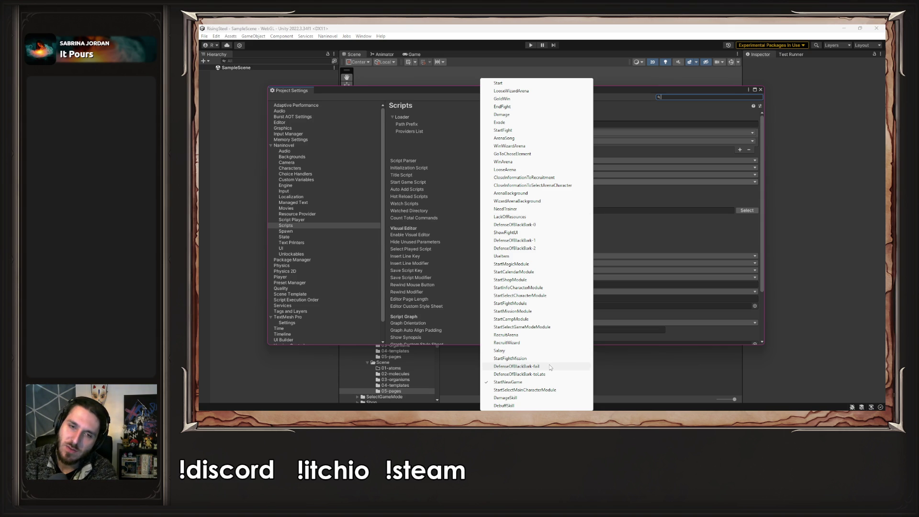
pyautogui.click(539, 264)
pyautogui.click(760, 90)
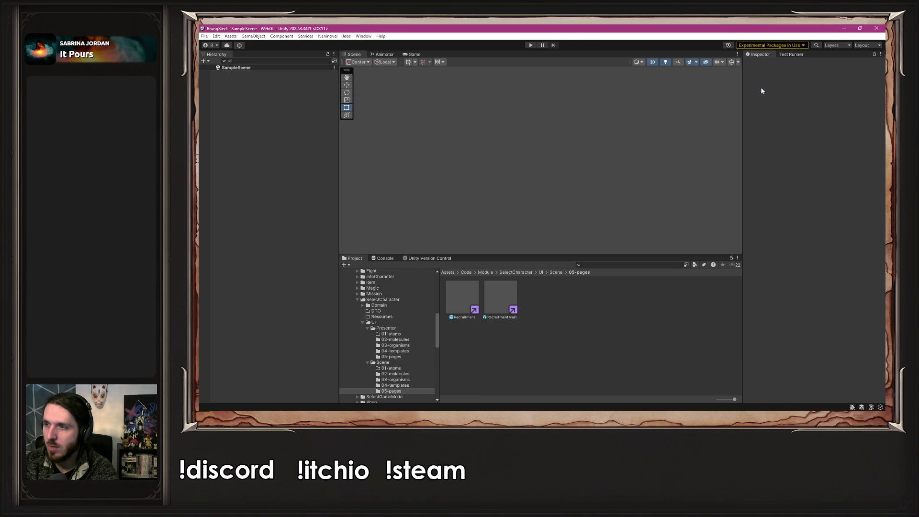
# Run the game and start a New Game, landing on the Element Craft screen
pyautogui.click(531, 45)
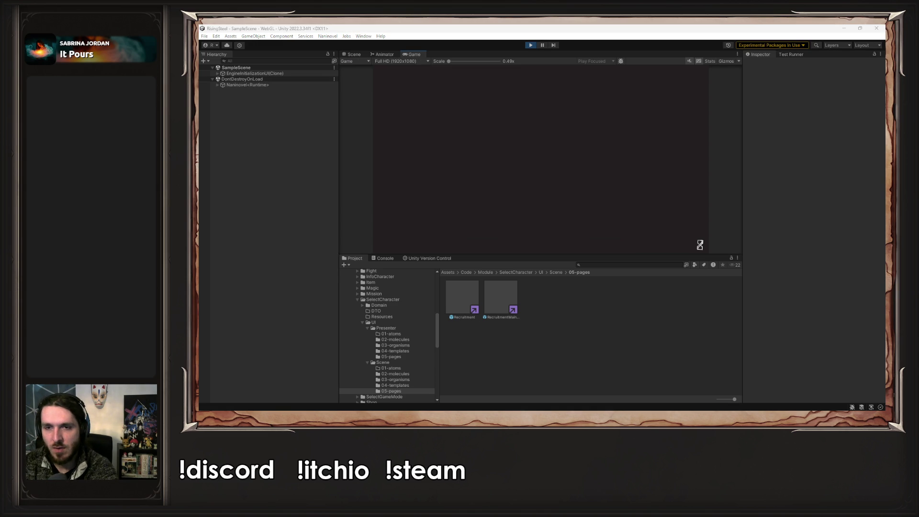
pyautogui.click(525, 111)
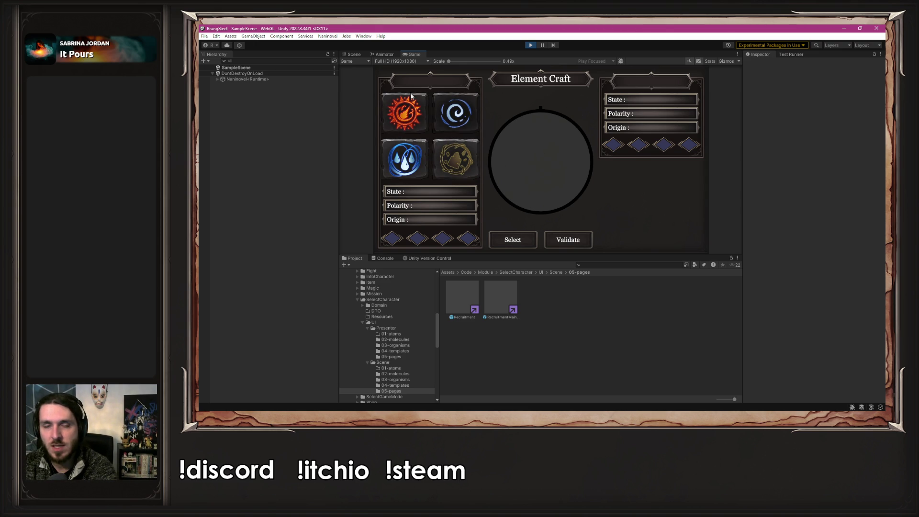
# Preview Fire, Air, Earth and Water, then lock in Fire as the base element
pyautogui.click(415, 111)
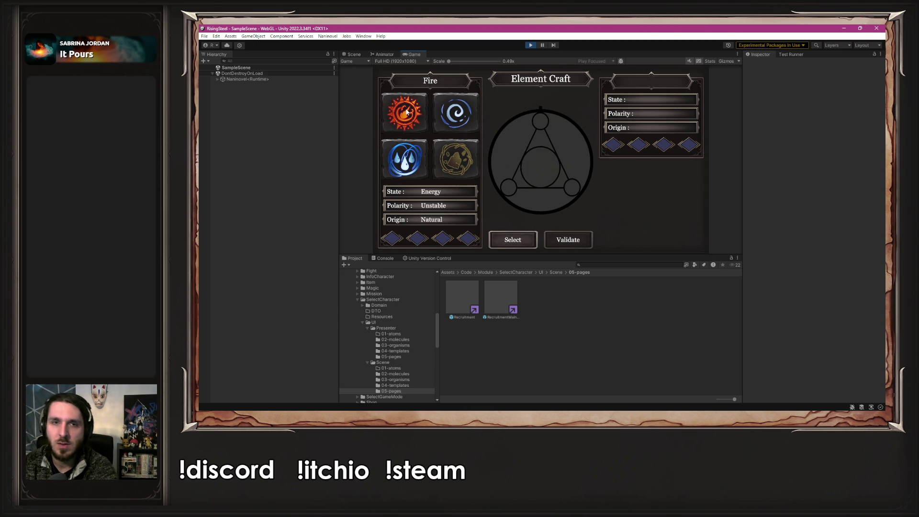
pyautogui.click(468, 116)
pyautogui.click(461, 153)
pyautogui.click(419, 161)
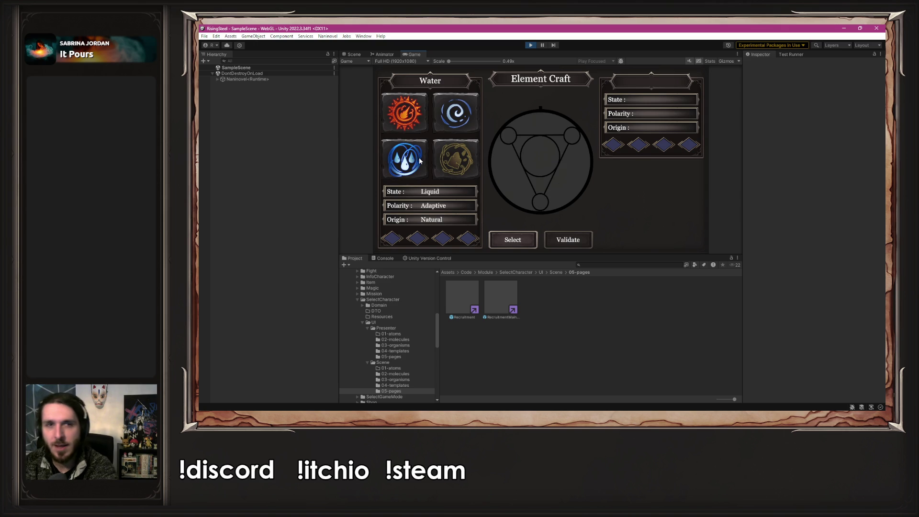
pyautogui.click(426, 113)
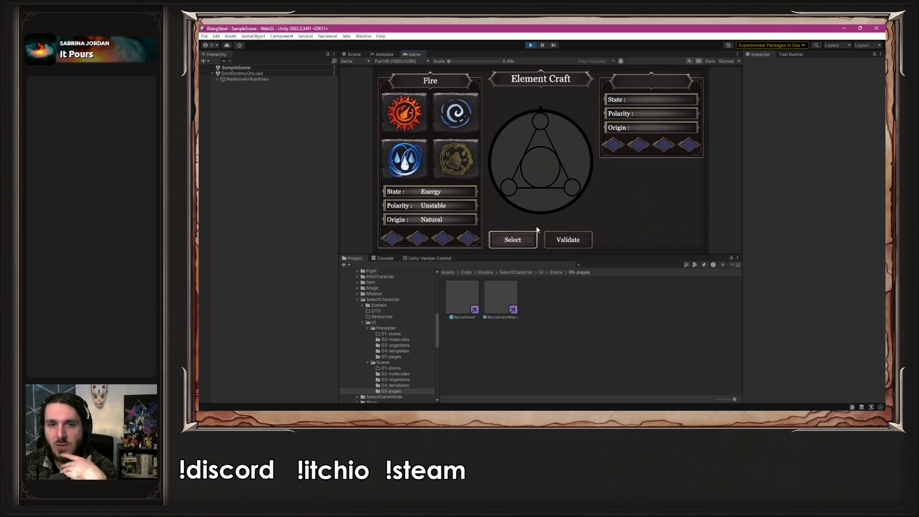
pyautogui.click(522, 240)
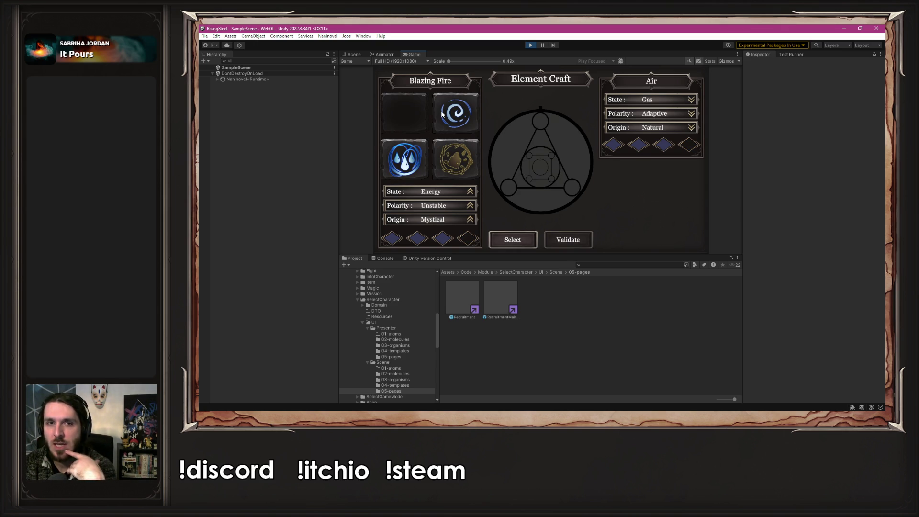
# Combine Air and Water into Fire to make Liquid Flame, revealing Spectral Flame, then stop play
pyautogui.click(504, 245)
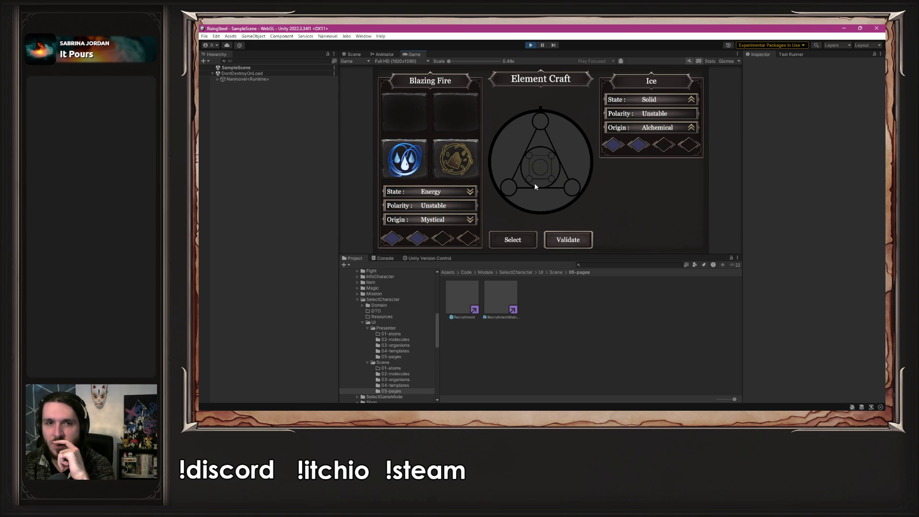
pyautogui.click(400, 163)
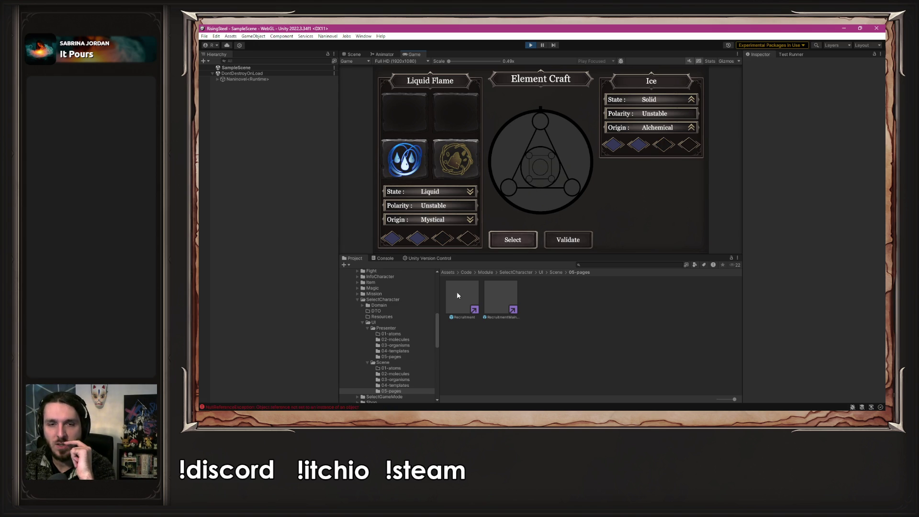
pyautogui.click(511, 238)
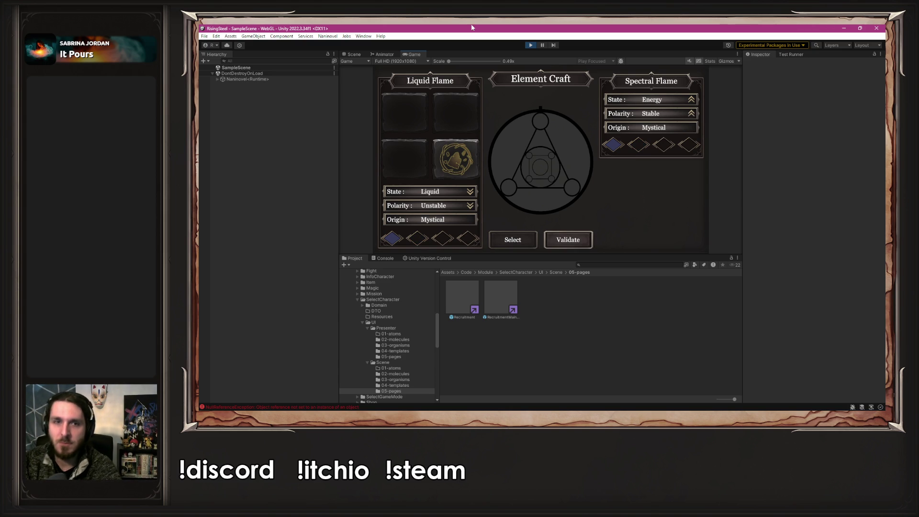
pyautogui.click(458, 158)
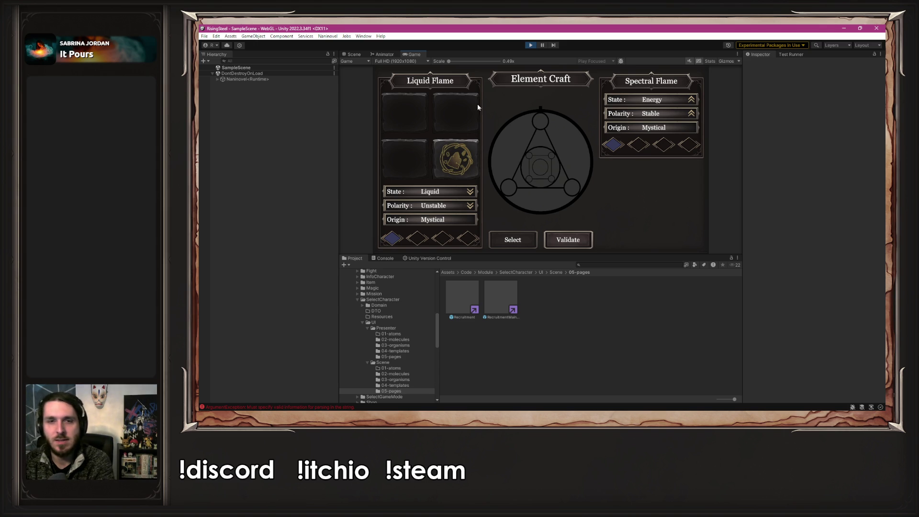
pyautogui.click(531, 46)
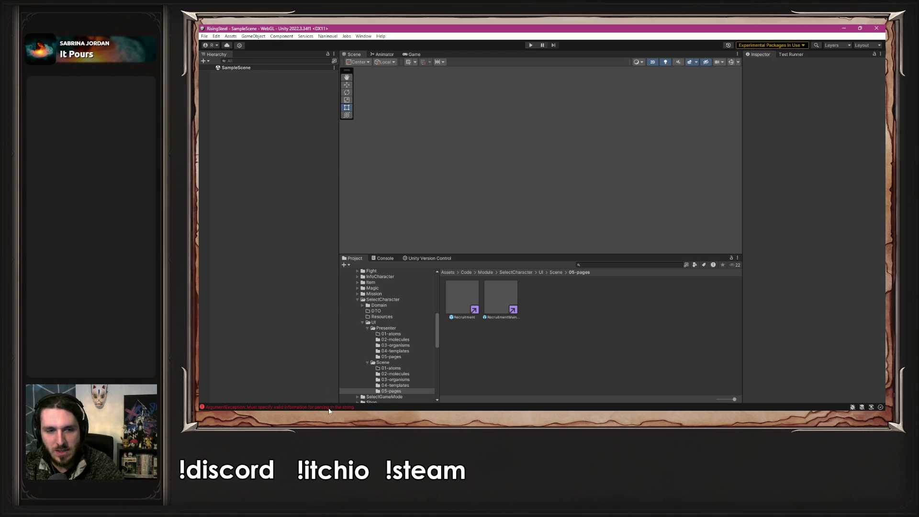
# Read the logged errors in the Console, then return to the Project files
pyautogui.click(329, 409)
pyautogui.click(348, 260)
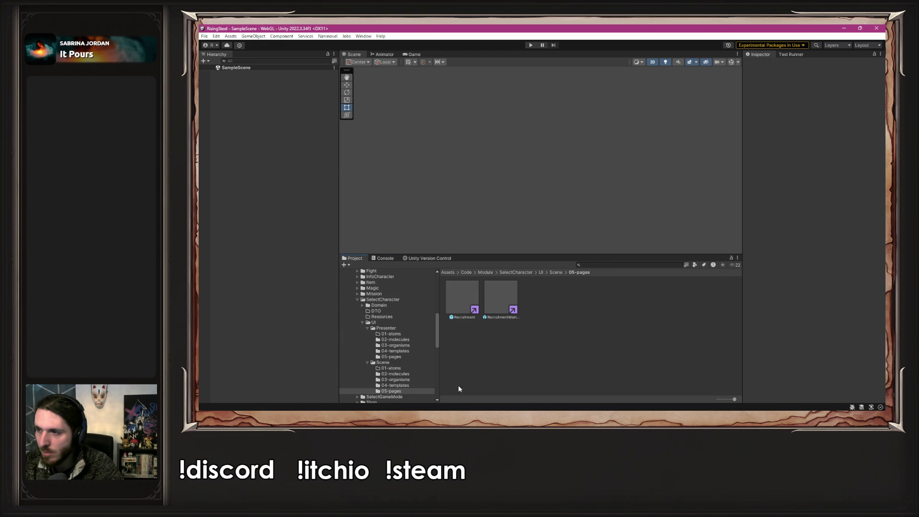
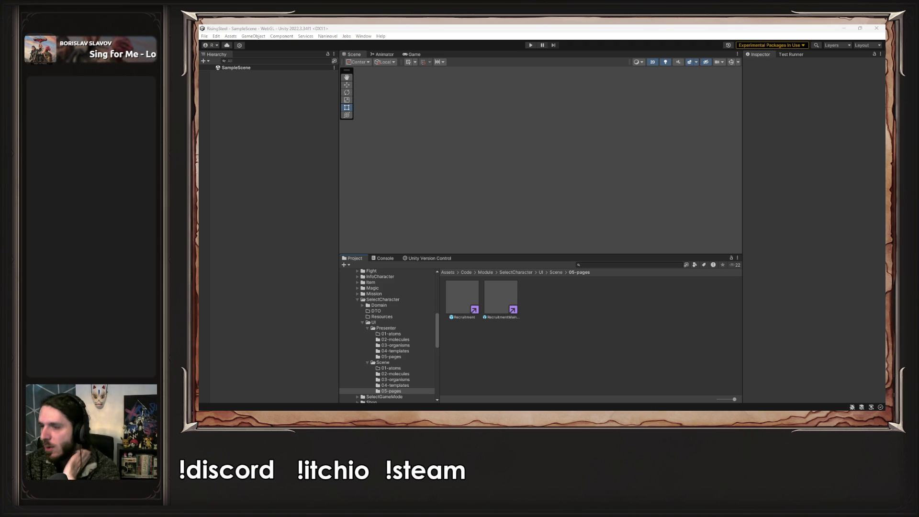
# Run the game in Unity play mode from line 19 of PCamp.cs, then return to VS Code
pyautogui.hotkey('alt', 'Tab')
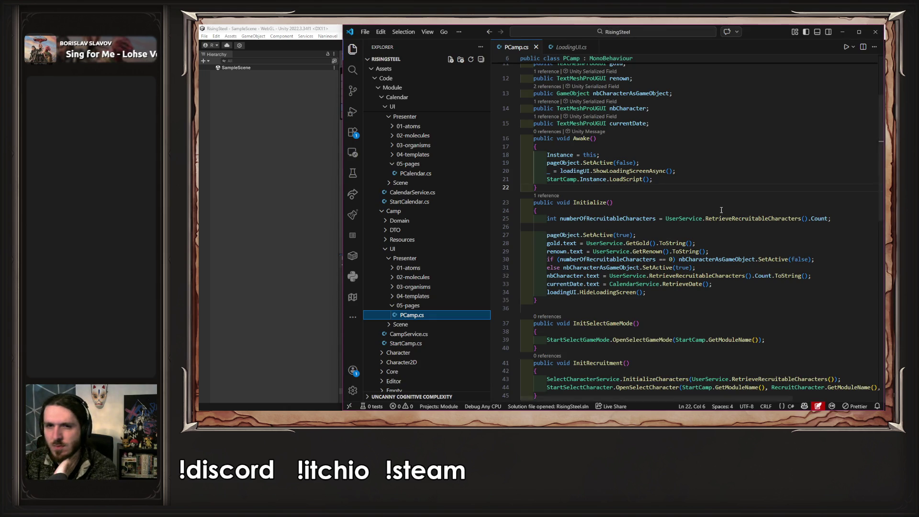
pyautogui.click(662, 164)
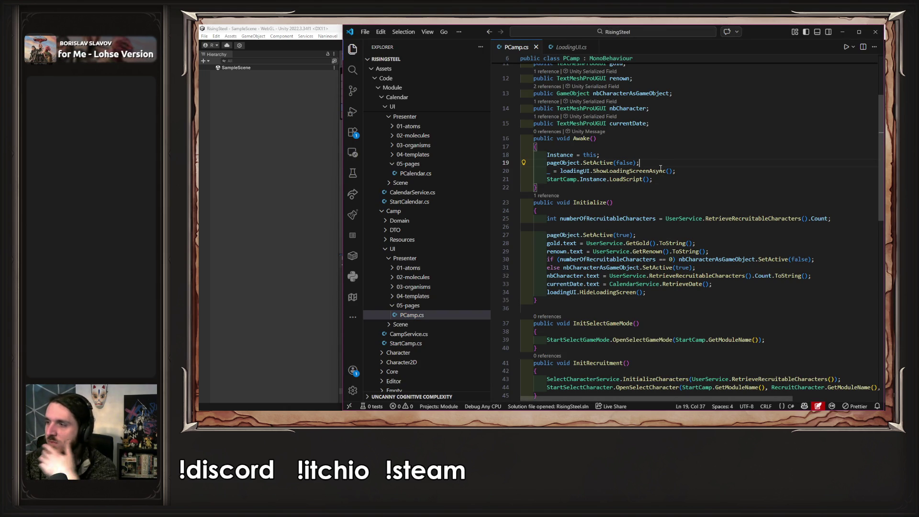
pyautogui.click(199, 207)
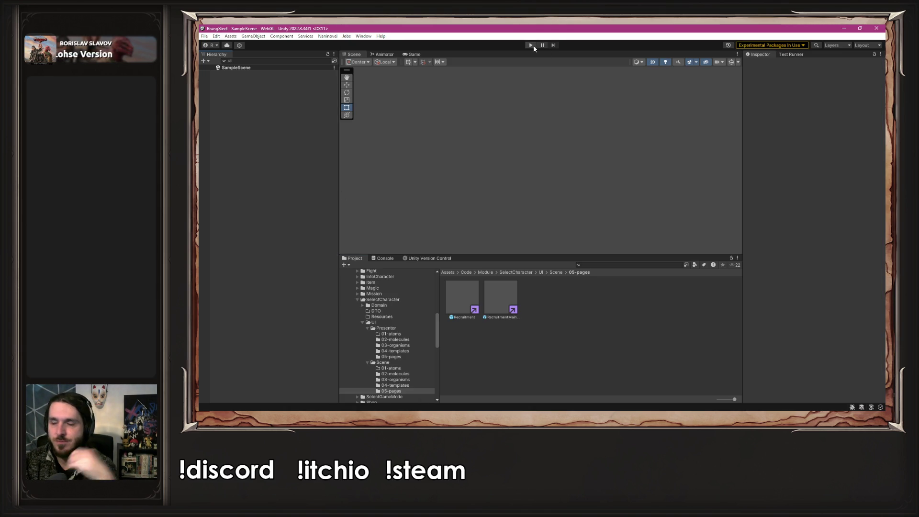
pyautogui.click(531, 45)
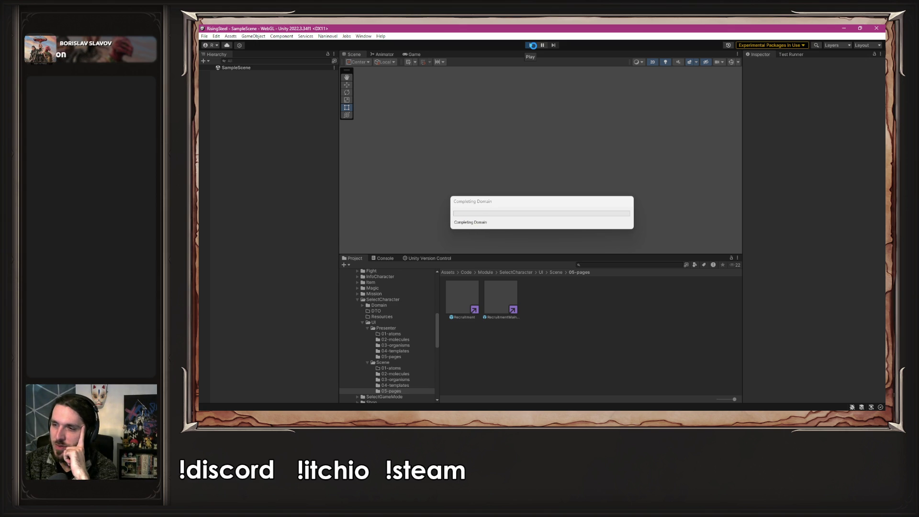
pyautogui.hotkey('alt', 'Tab')
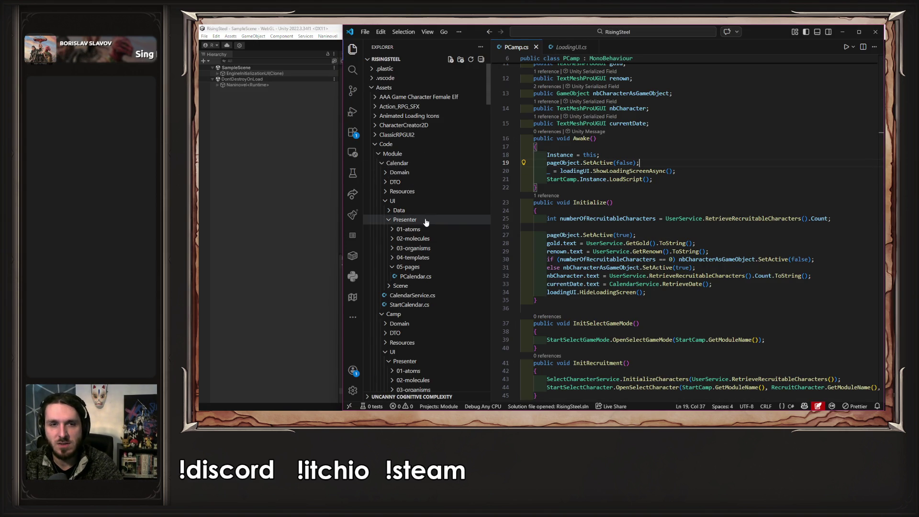
# In PCalendar.cs, move the ShowLoadingScreenAsync call from Initialize into Awake
pyautogui.doubleClick(426, 276)
pyautogui.press('Return')
pyautogui.press('Tab')
pyautogui.press('Tab')
pyautogui.press('Tab')
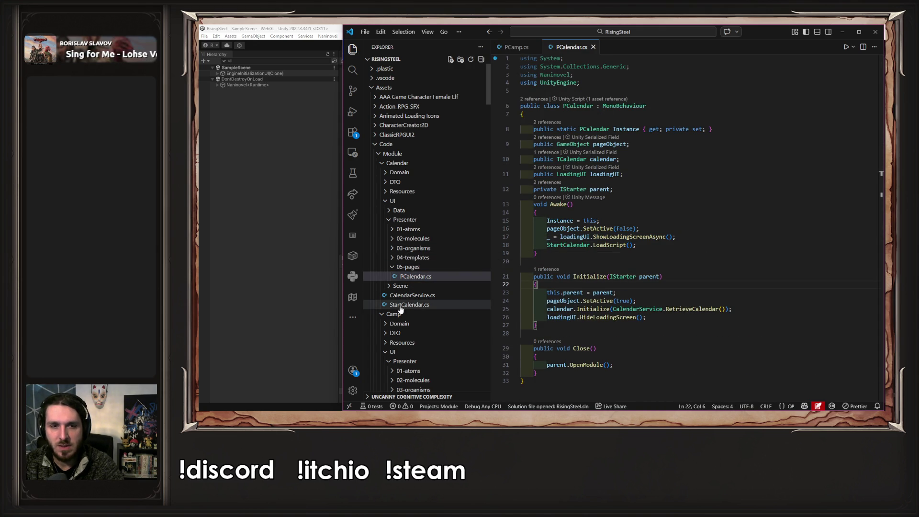
pyautogui.scroll(-5, 422, 225)
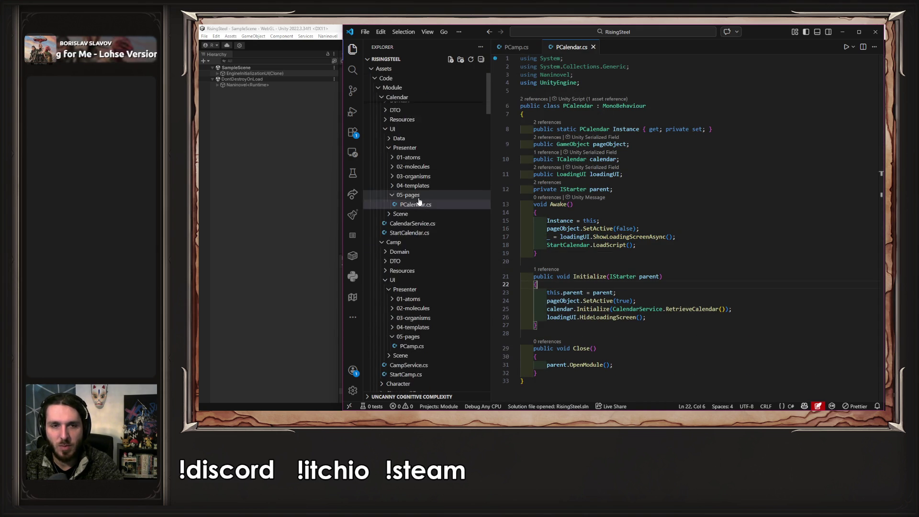
pyautogui.scroll(-3, 426, 219)
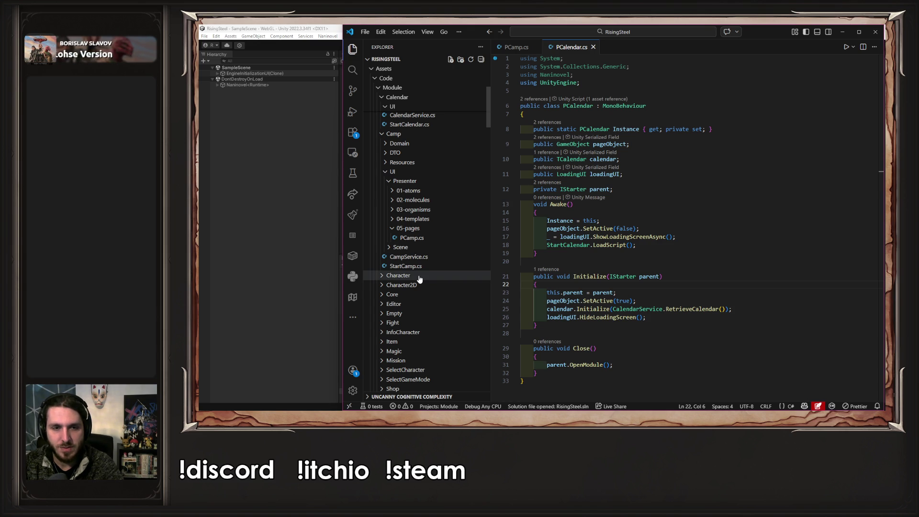
pyautogui.scroll(-1, 416, 287)
# Open Fight/UI/Presenter/05-pages/PArenaFight.cs and move its loading-screen call into Awake
pyautogui.click(412, 305)
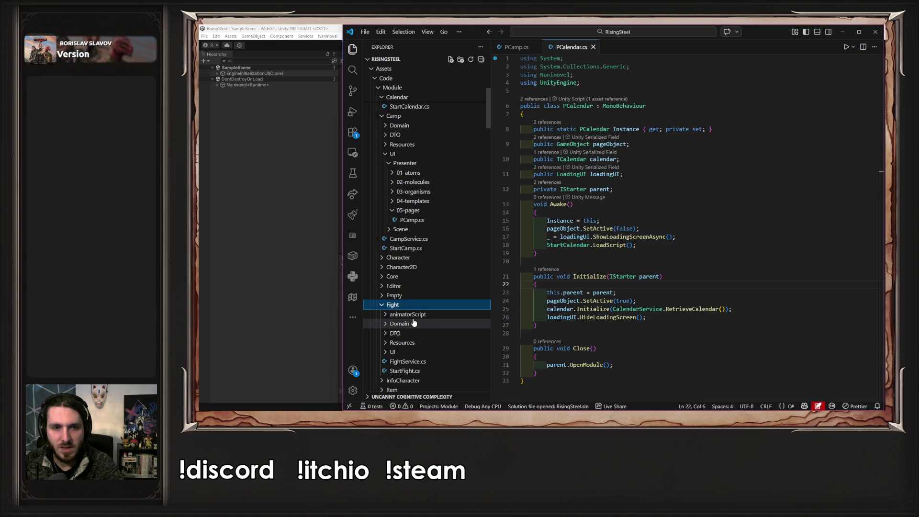
pyautogui.click(404, 353)
pyautogui.scroll(-2, 407, 340)
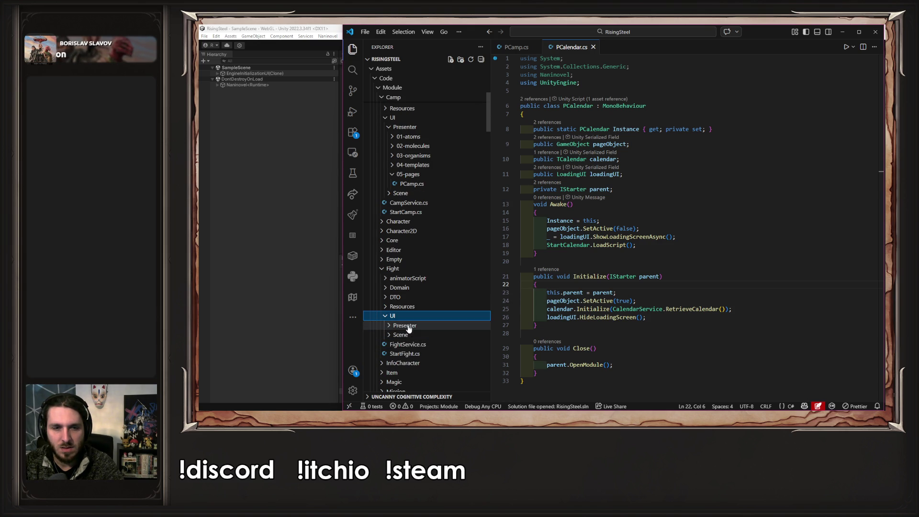
pyautogui.click(408, 325)
pyautogui.click(406, 372)
pyautogui.scroll(-2, 417, 345)
pyautogui.click(426, 329)
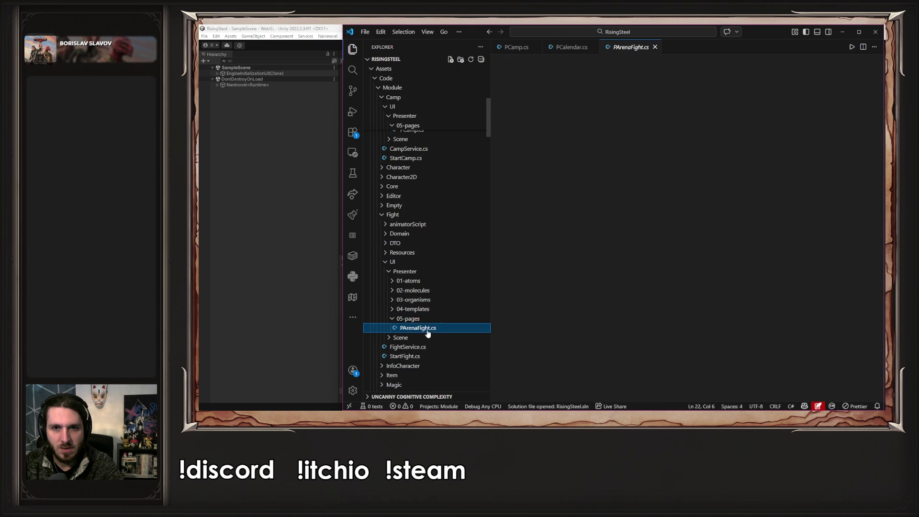
pyautogui.doubleClick(428, 329)
pyautogui.scroll(10, 670, 225)
pyautogui.scroll(-5, 688, 229)
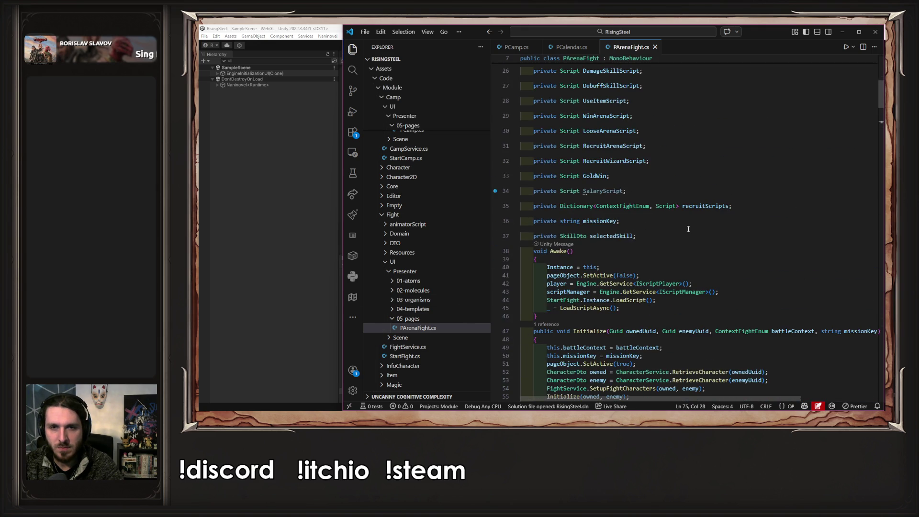
pyautogui.scroll(-4, 688, 229)
pyautogui.hotkey('ctrl', 'z')
pyautogui.hotkey('ctrl', 'z')
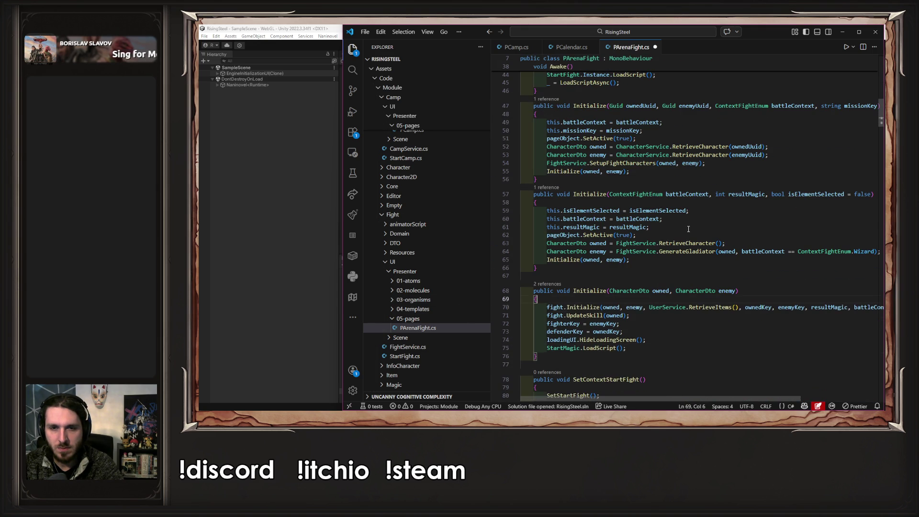
pyautogui.hotkey('ctrl', 'z')
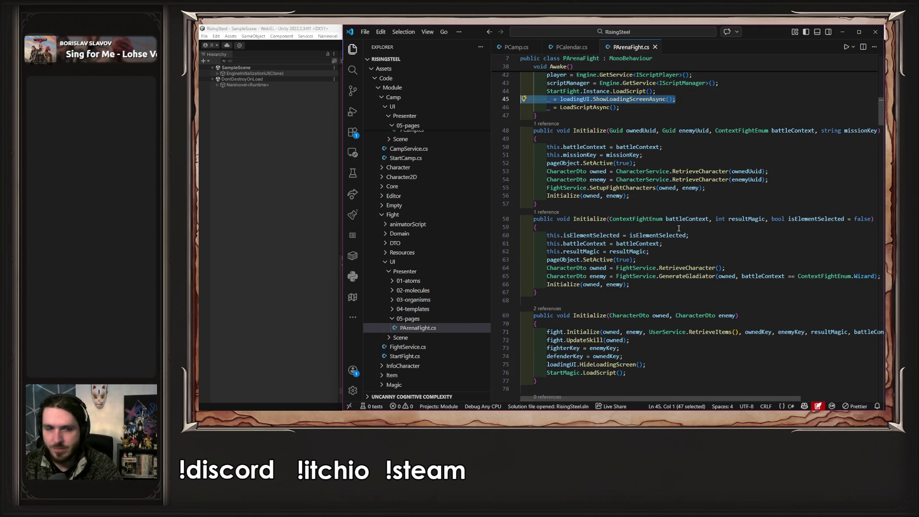
# Open PCharacterEditable.cs from InfoCharacter/UI/Presenter/05-pages
pyautogui.scroll(-3, 426, 292)
pyautogui.click(428, 298)
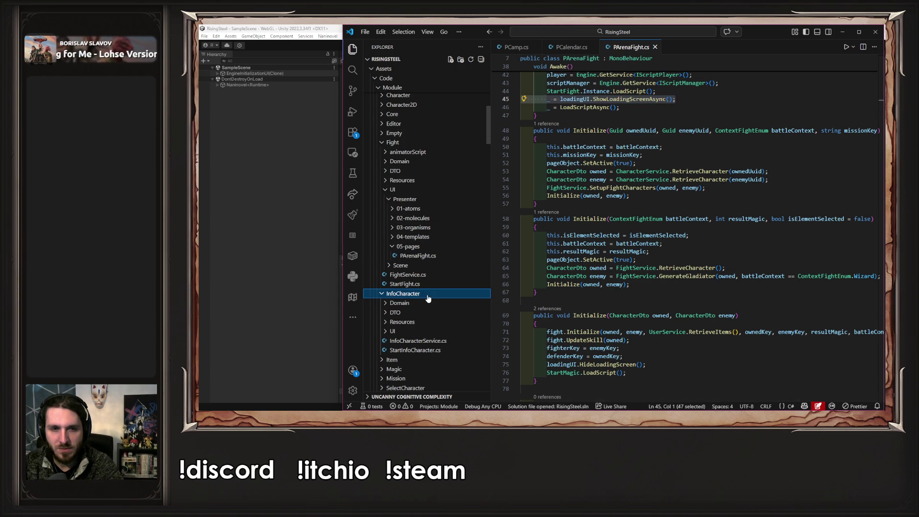
pyautogui.click(427, 331)
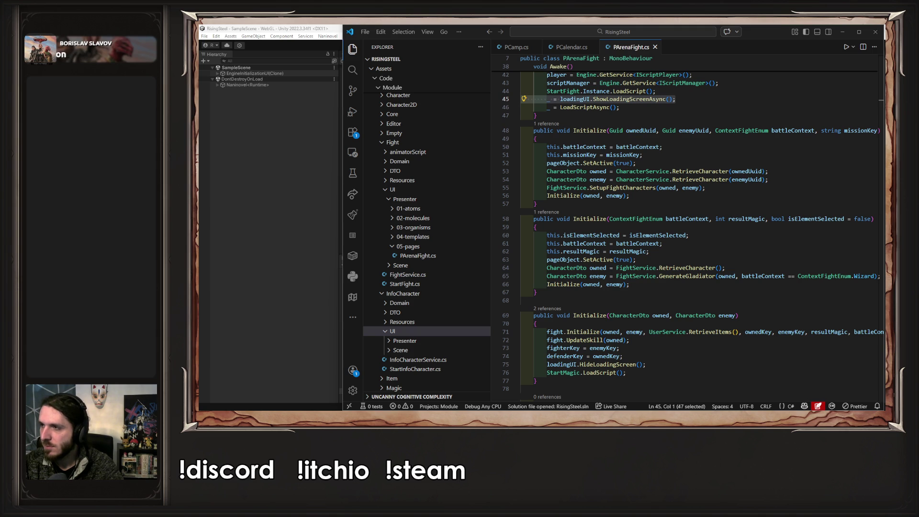
pyautogui.click(414, 341)
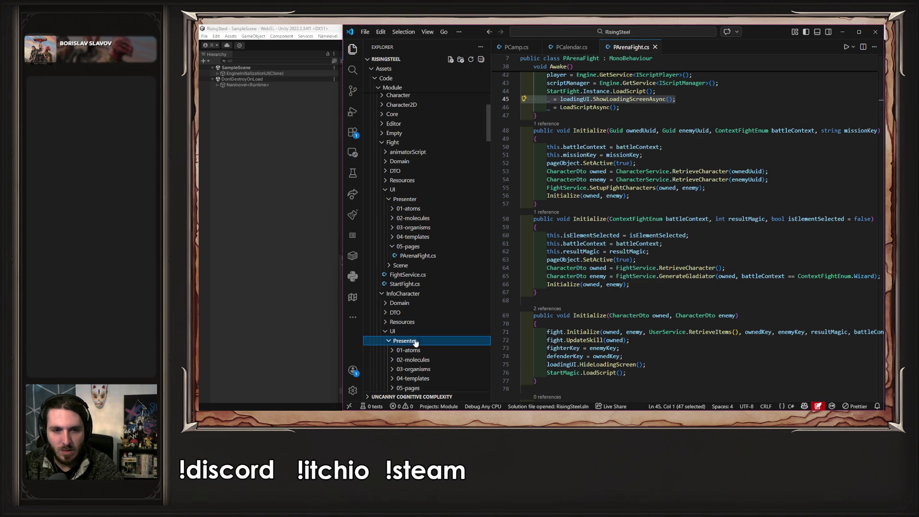
pyautogui.click(408, 388)
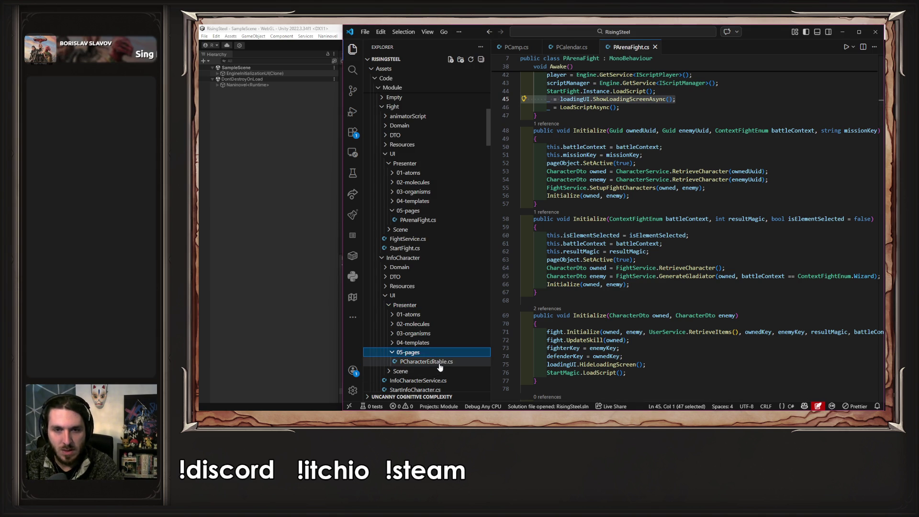
pyautogui.click(439, 367)
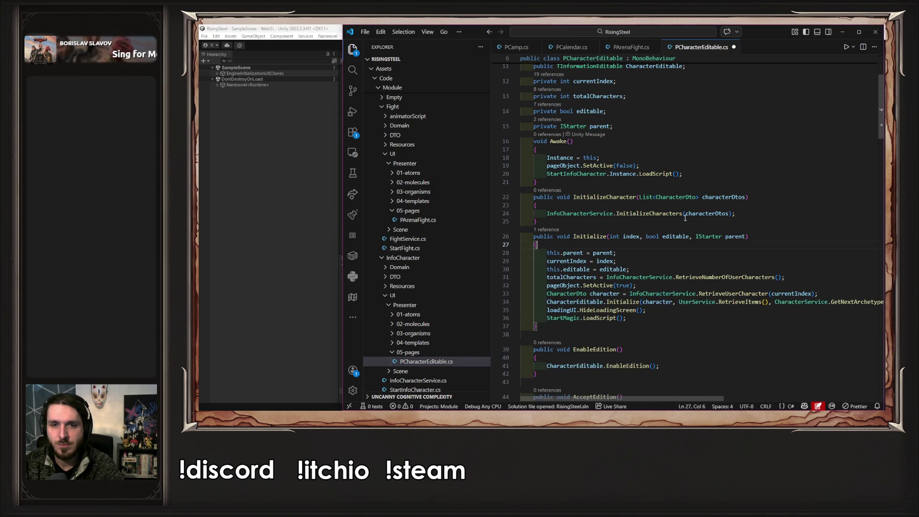
# Move PCharacterEditable.cs's loading-screen call into Awake
pyautogui.hotkey('ctrl', 'z')
pyautogui.scroll(-3, 448, 306)
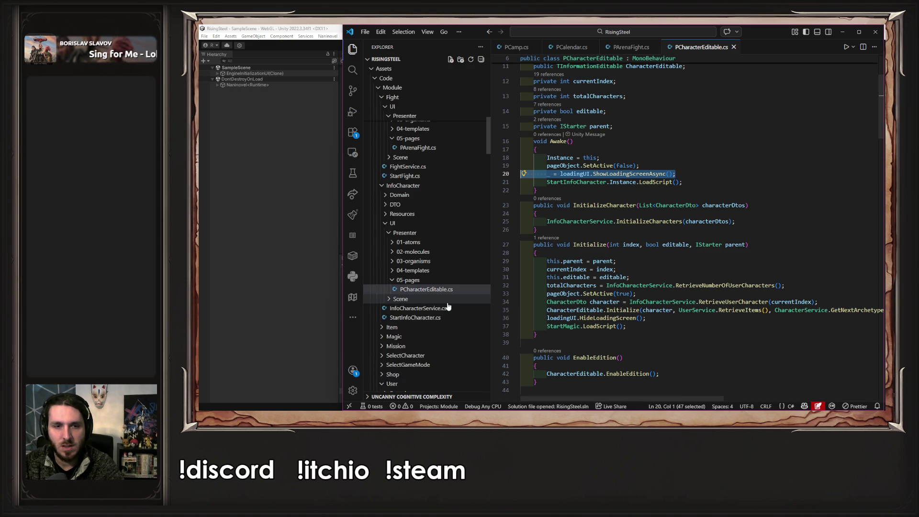
pyautogui.scroll(-1, 445, 308)
# Open PChooseElement.cs from Magic/UI/Presenter/05-pages
pyautogui.click(443, 309)
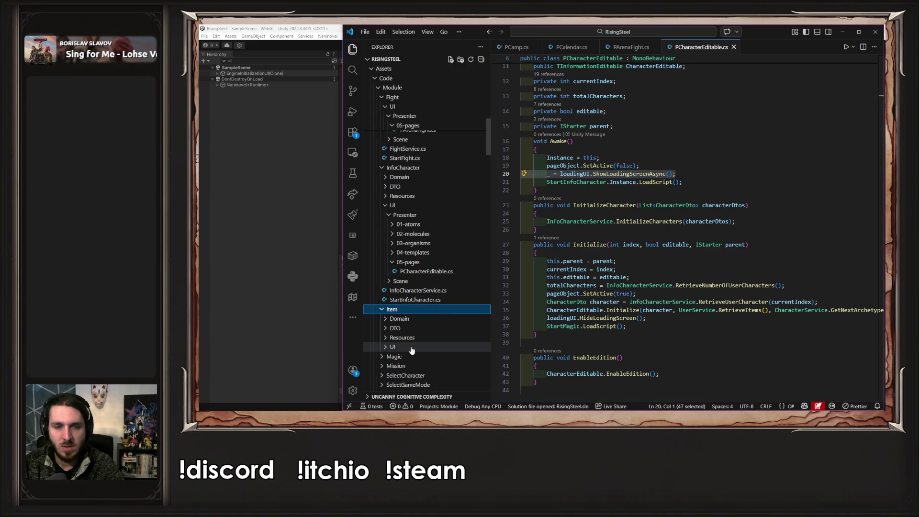
pyautogui.scroll(-2, 412, 350)
pyautogui.click(412, 320)
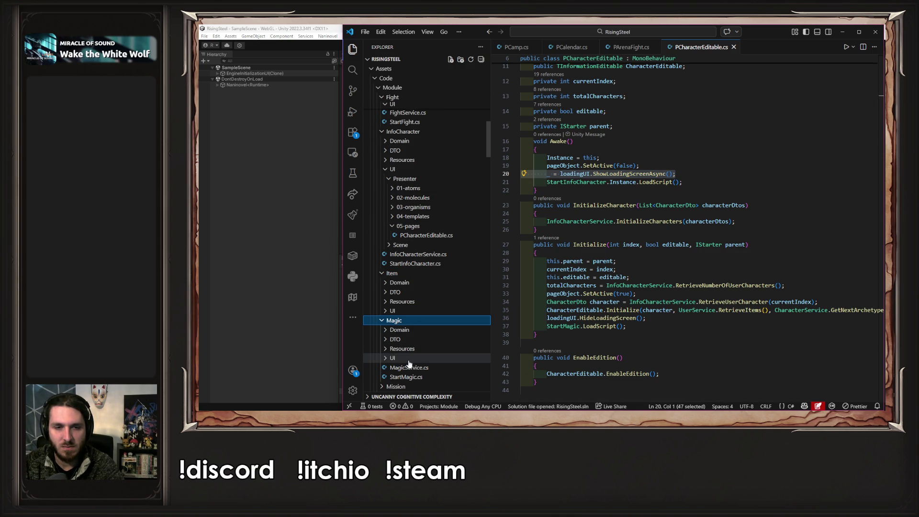
pyautogui.click(408, 360)
pyautogui.scroll(-2, 412, 369)
pyautogui.click(406, 340)
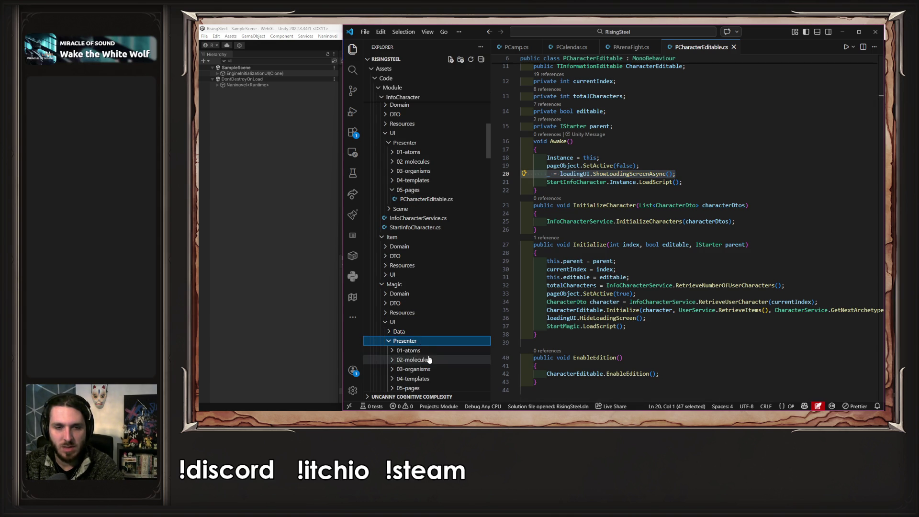
pyautogui.scroll(-2, 428, 359)
pyautogui.click(433, 351)
pyautogui.scroll(-1, 440, 347)
pyautogui.click(453, 343)
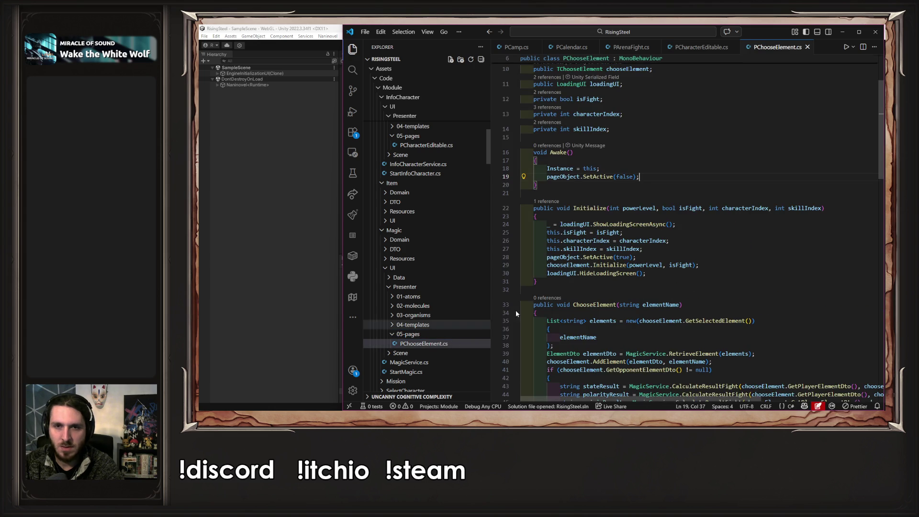
# Move PChooseElement.cs's ShowLoadingScreenAsync call from Initialize into Awake and save
pyautogui.press('Return')
pyautogui.write('_ = loadingUI.ShowLoadingScreenAsync();')
pyautogui.click(699, 233)
pyautogui.hotkey('shift', 'Up')
pyautogui.press('BackSpace')
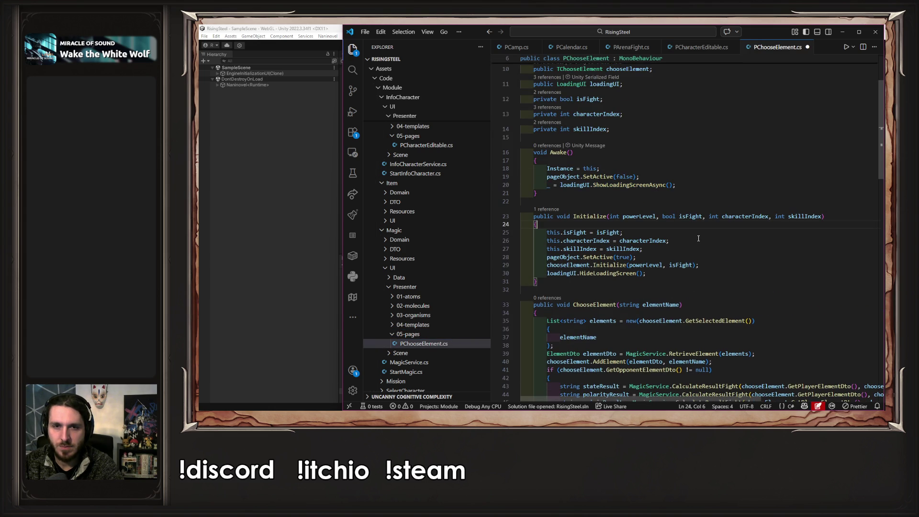
# Open PMission.cs from Mission/UI/Presenter/05-pages
pyautogui.scroll(-3, 421, 316)
pyautogui.click(435, 329)
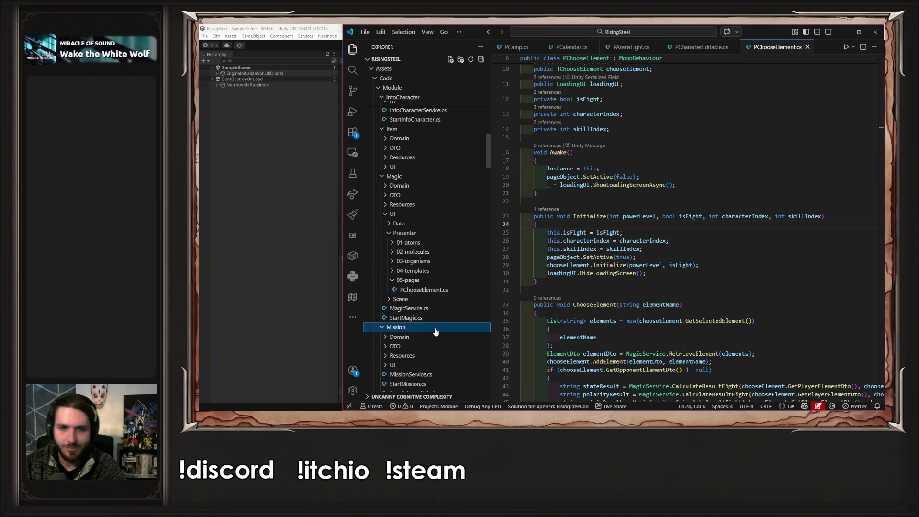
pyautogui.scroll(-2, 435, 331)
pyautogui.click(435, 330)
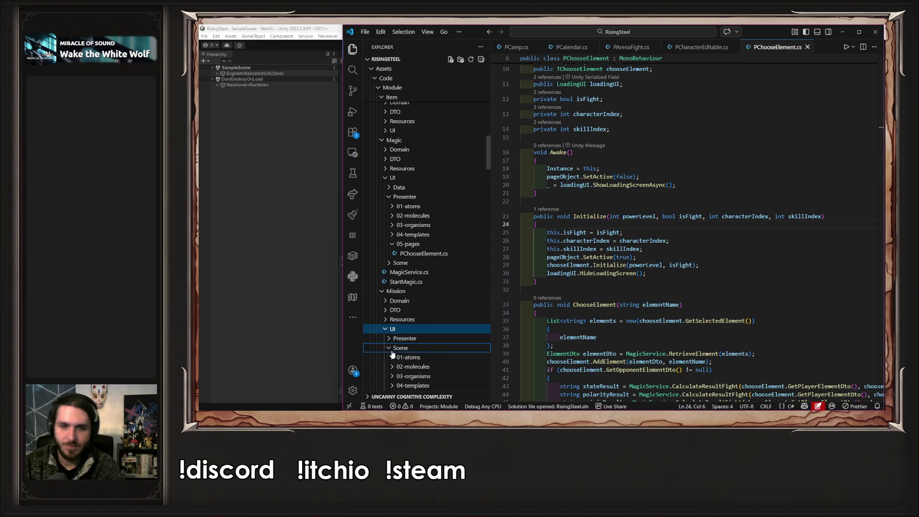
pyautogui.click(429, 348)
pyautogui.click(427, 339)
pyautogui.scroll(-2, 433, 341)
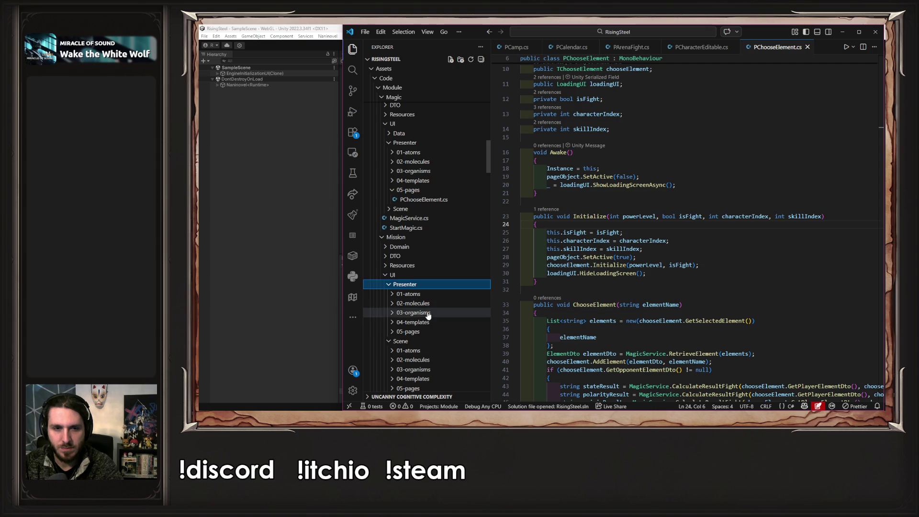
pyautogui.click(431, 331)
pyautogui.click(430, 341)
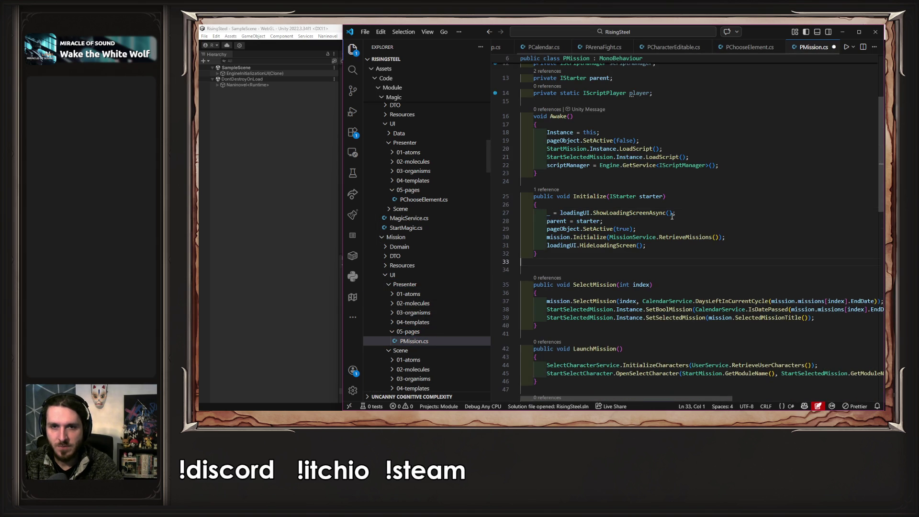
# In PMission.cs, put the loading-screen call into Awake and drop the leftover blank line
pyautogui.hotkey('ctrl', 'z')
pyautogui.hotkey('ctrl', 'z')
pyautogui.hotkey('ctrl', 'z')
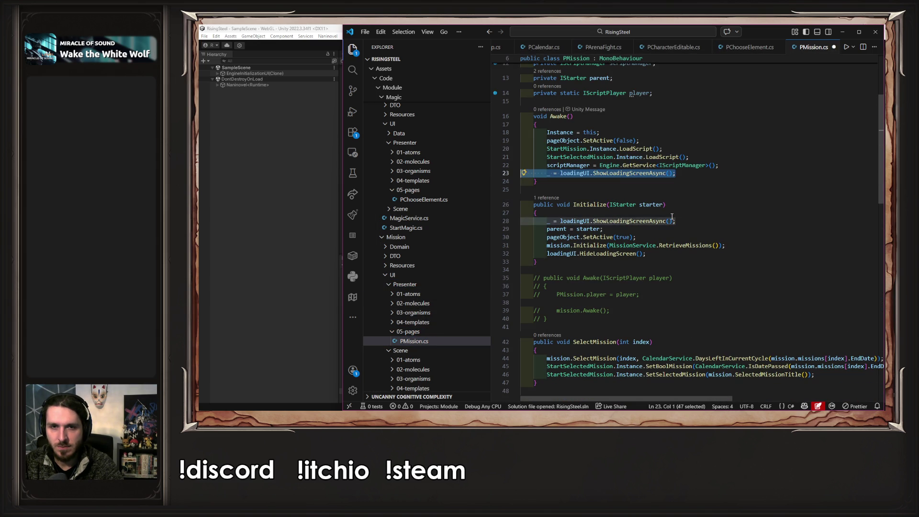
pyautogui.hotkey('ctrl', 'z')
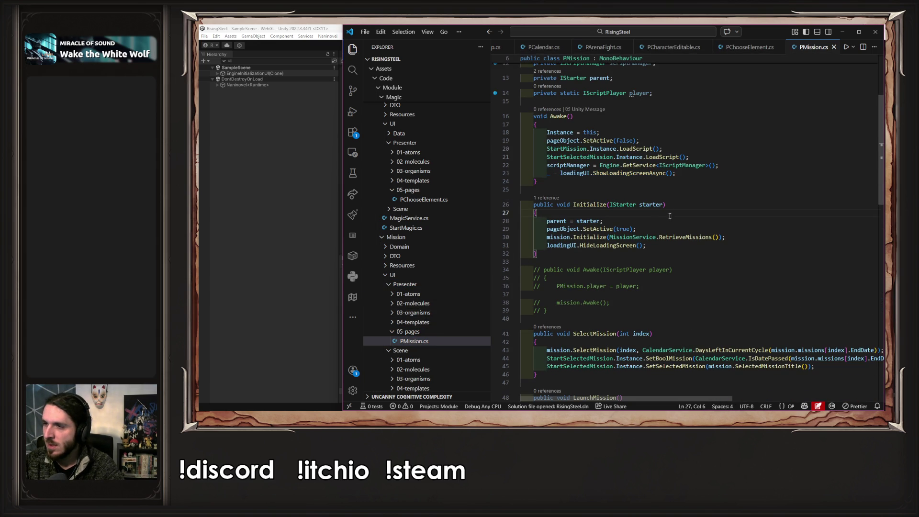
pyautogui.scroll(-3, 433, 271)
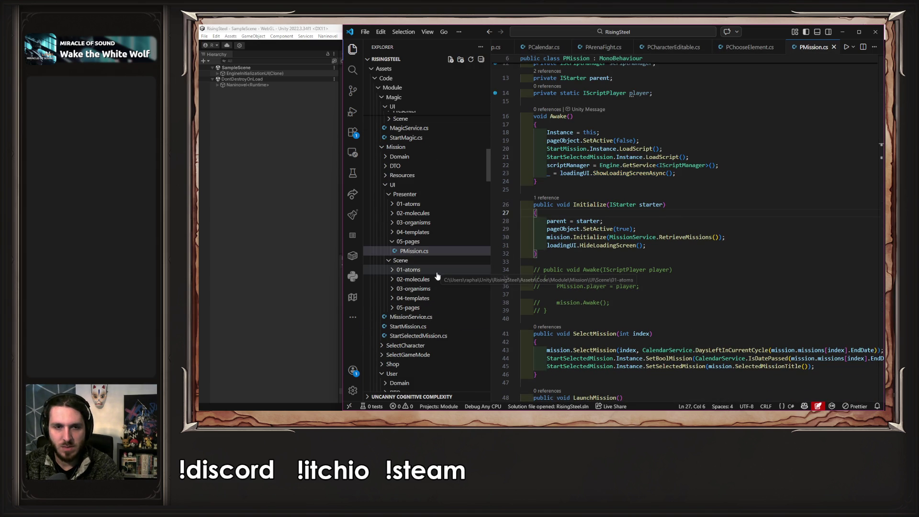
pyautogui.scroll(-1, 435, 287)
# Open PSelectCharacter.cs and restore its loading-screen call in Awake
pyautogui.click(431, 311)
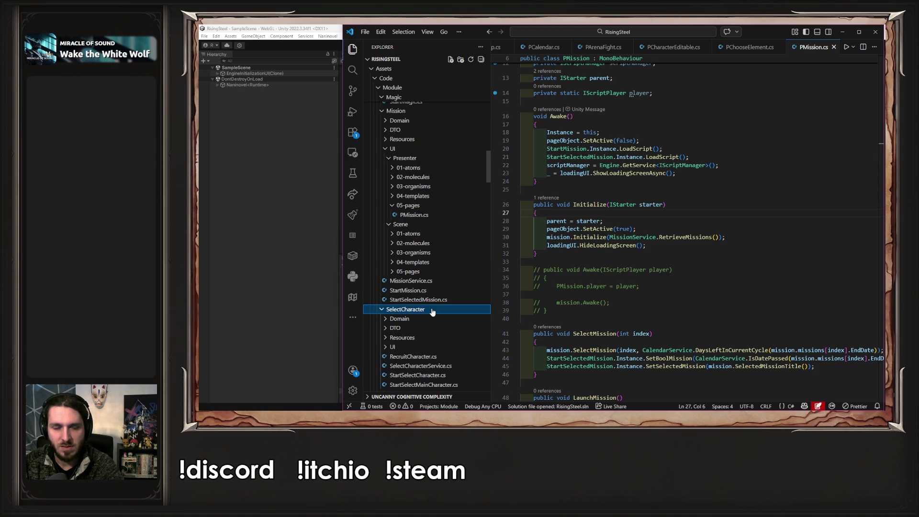
pyautogui.scroll(-2, 426, 297)
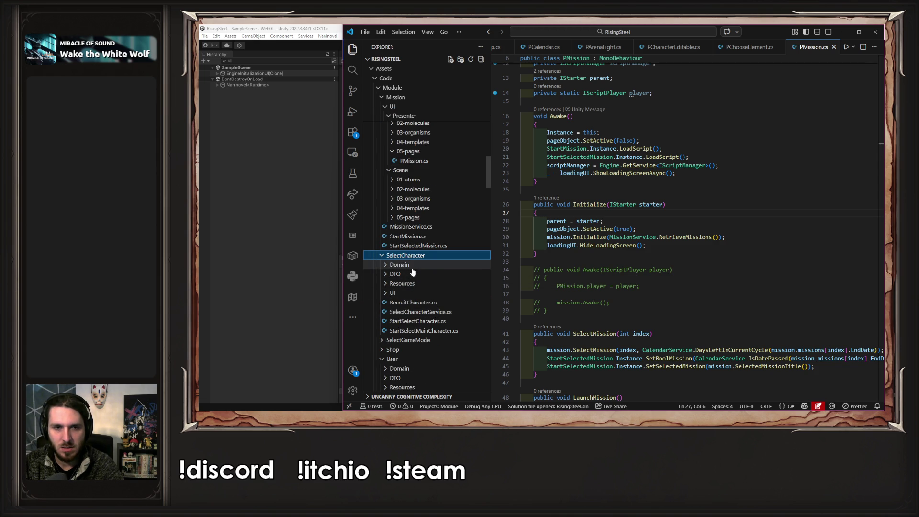
pyautogui.click(420, 292)
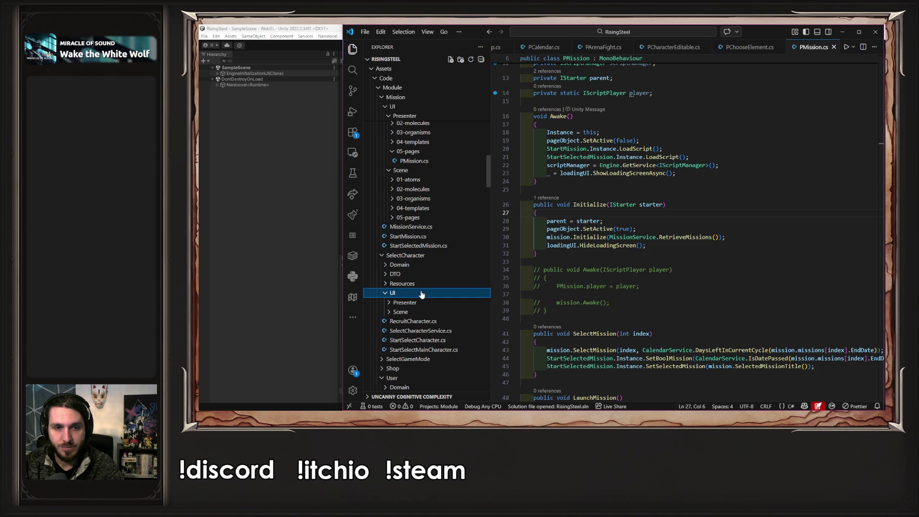
pyautogui.click(423, 303)
pyautogui.click(408, 350)
pyautogui.click(423, 359)
pyautogui.click(654, 232)
pyautogui.hotkey('ctrl', 'z')
pyautogui.hotkey('ctrl', 'z')
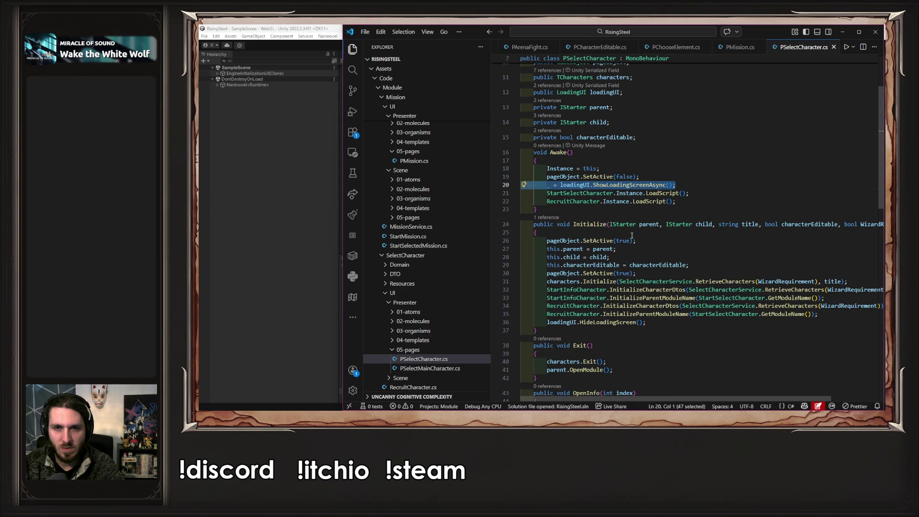
# Open PSelectGameMode.cs from SelectGameMode/UI/Presenter/05-pages
pyautogui.scroll(-4, 463, 263)
pyautogui.click(431, 300)
pyautogui.click(415, 337)
pyautogui.click(416, 336)
pyautogui.click(415, 346)
pyautogui.scroll(-2, 421, 335)
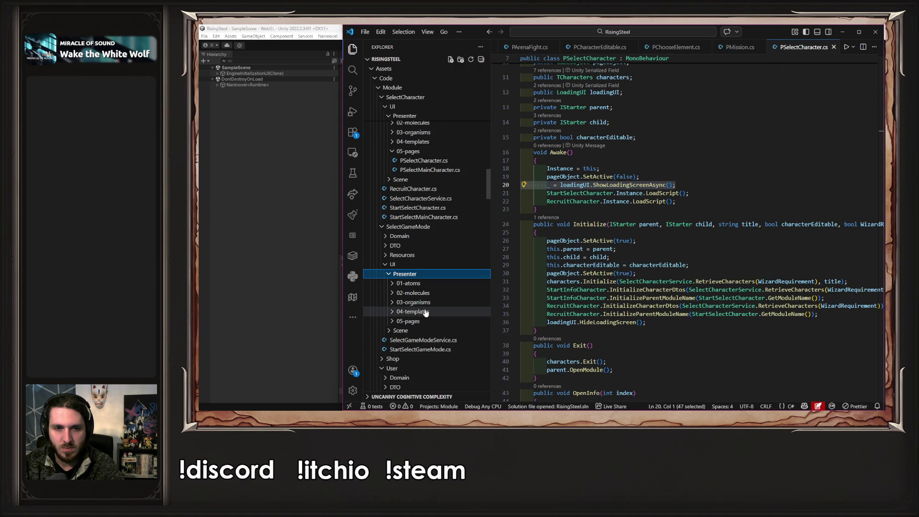
pyautogui.click(412, 321)
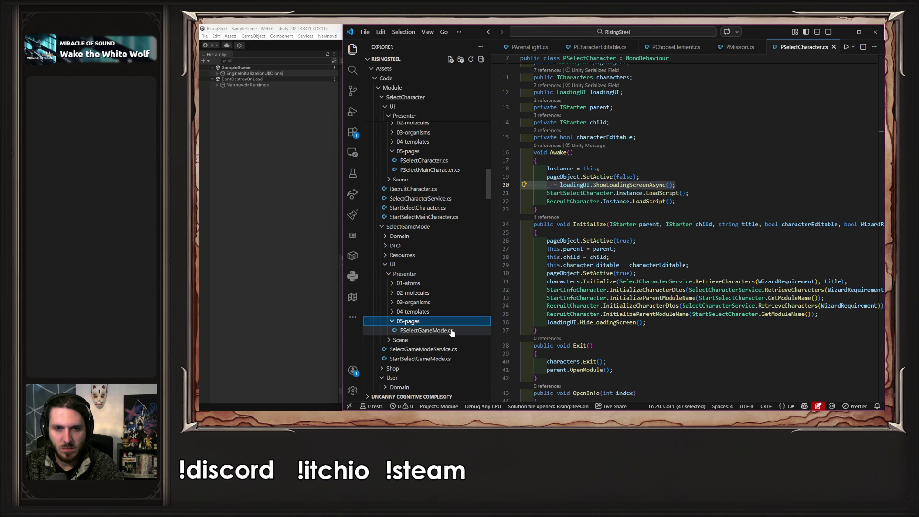
pyautogui.click(451, 331)
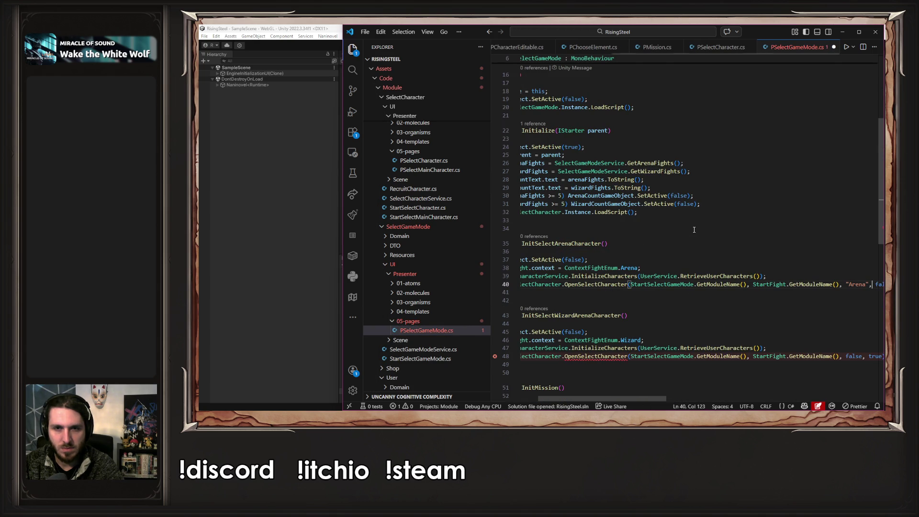
# Pass "MagicalDuel" to the wizard selection call on line 48 and save PSelectGameMode.cs
pyautogui.press('Down')
pyautogui.press('Down')
pyautogui.press('Down')
pyautogui.press('Left')
pyautogui.hotkey('ctrl', 'BackSpace')
pyautogui.write('MagicalDuel')
pyautogui.hotkey('ctrl', 's')
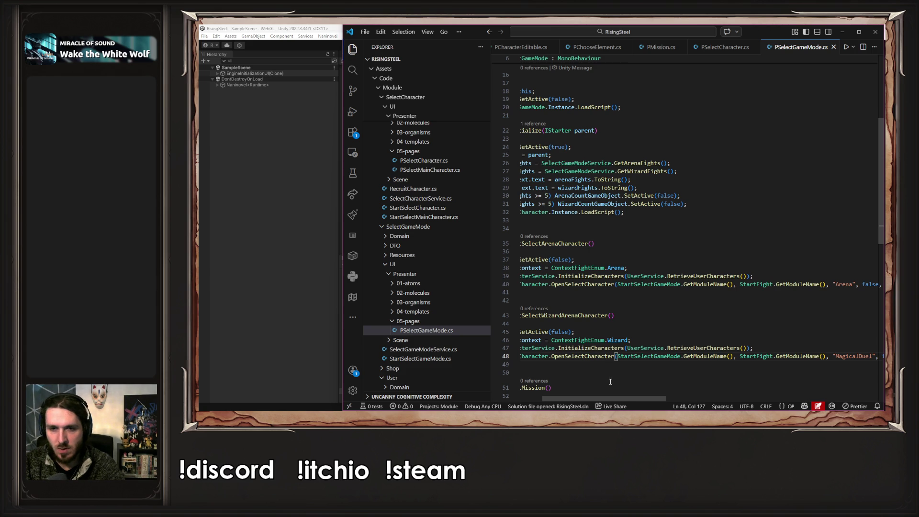
# Review PSelectGameMode.cs's LoadScript call in Initialize and line 19 in Awake
pyautogui.moveTo(613, 397); pyautogui.dragTo(565, 396)
pyautogui.scroll(5, 694, 287)
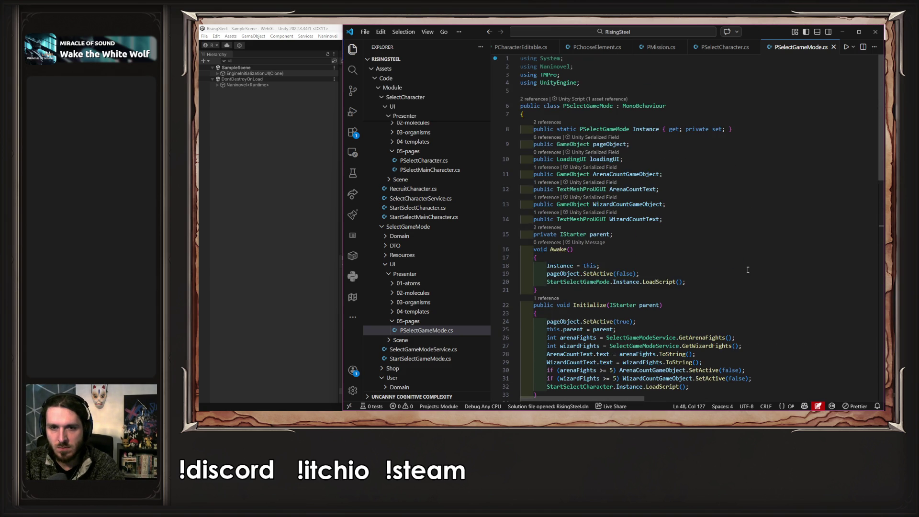
pyautogui.scroll(-2, 742, 273)
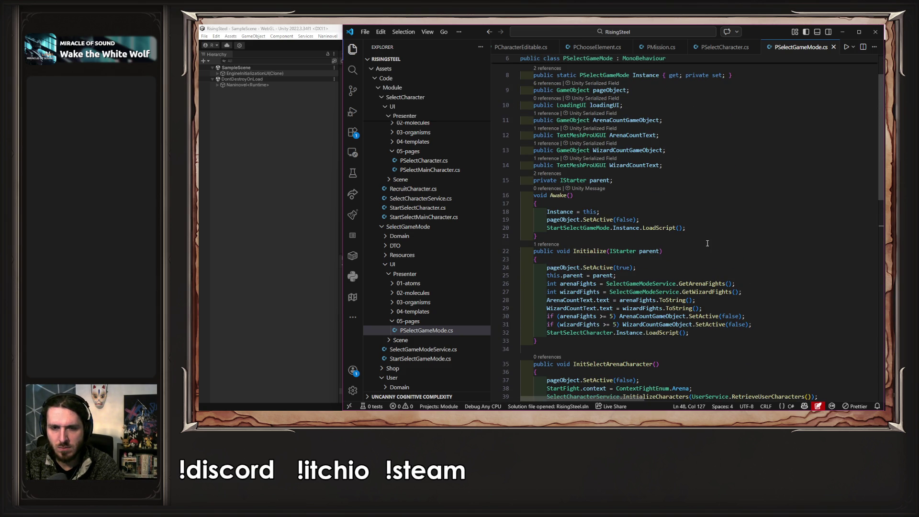
pyautogui.click(596, 335)
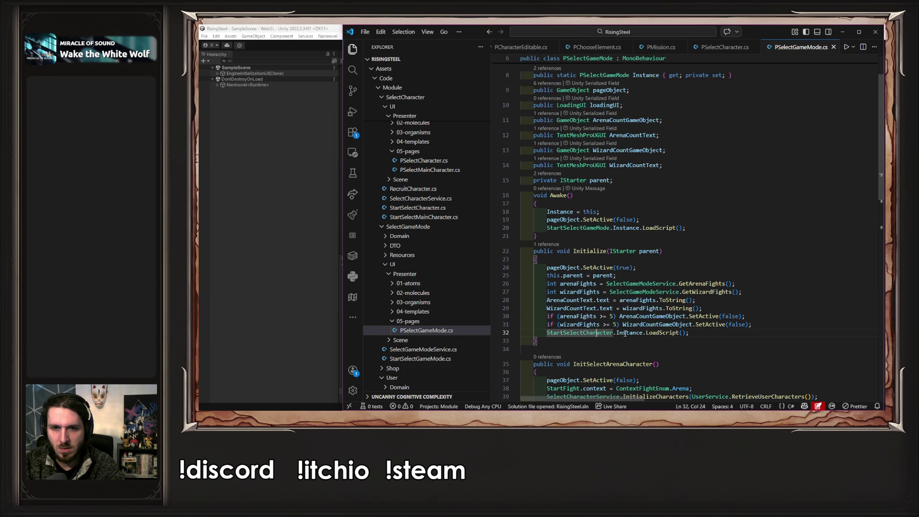
pyautogui.click(657, 333)
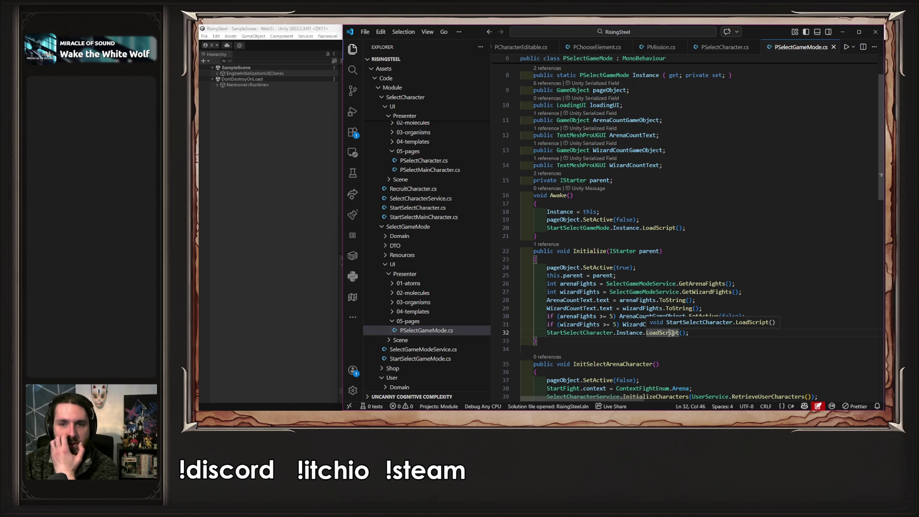
pyautogui.click(686, 220)
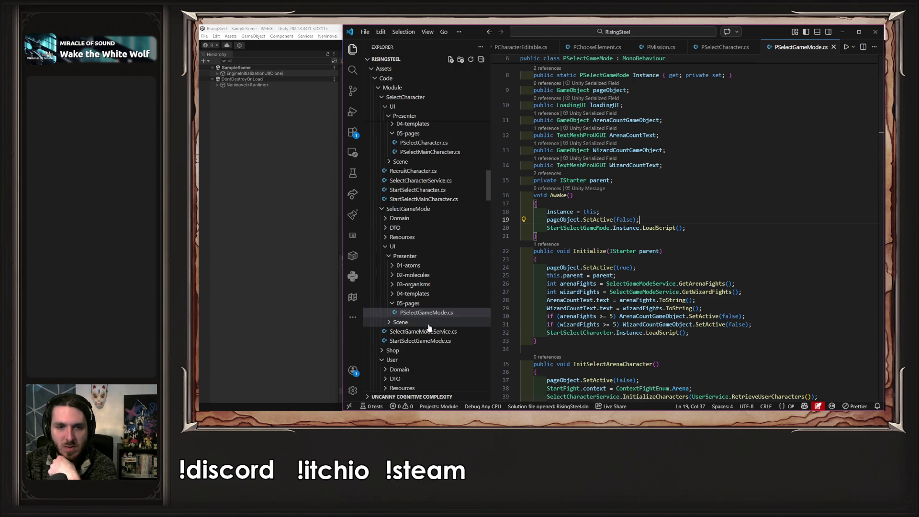
# Move PShop.cs's ShowLoadingScreenAsync call into Awake, removing the leftover empty line in Initialize
pyautogui.scroll(-3, 406, 314)
pyautogui.click(406, 315)
pyautogui.scroll(-3, 410, 322)
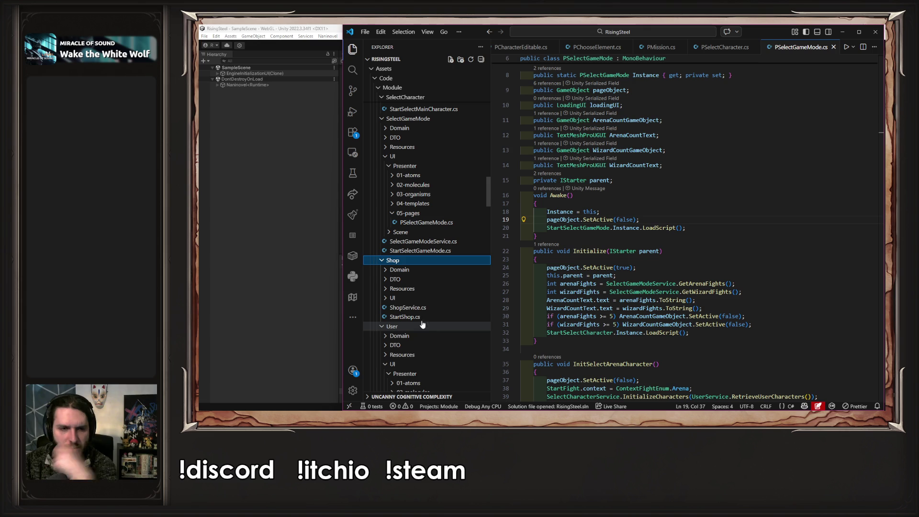
pyautogui.click(415, 298)
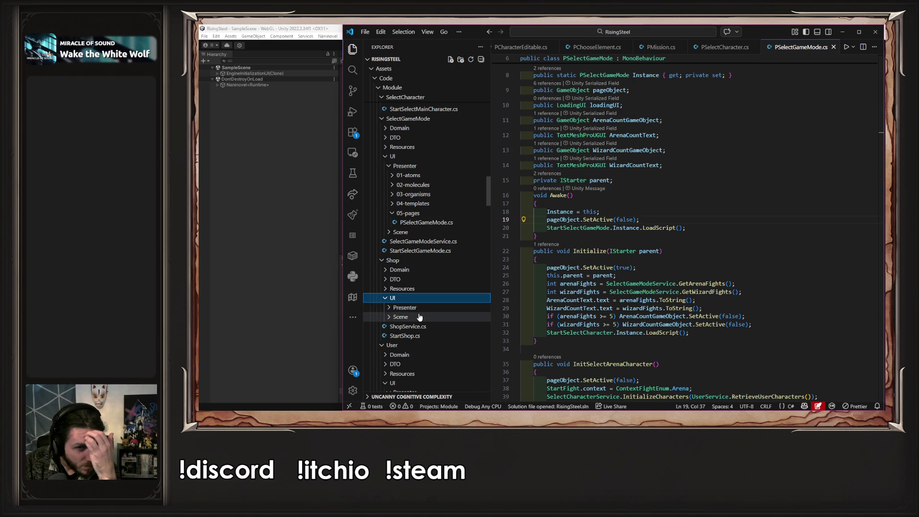
pyautogui.click(415, 308)
pyautogui.click(408, 355)
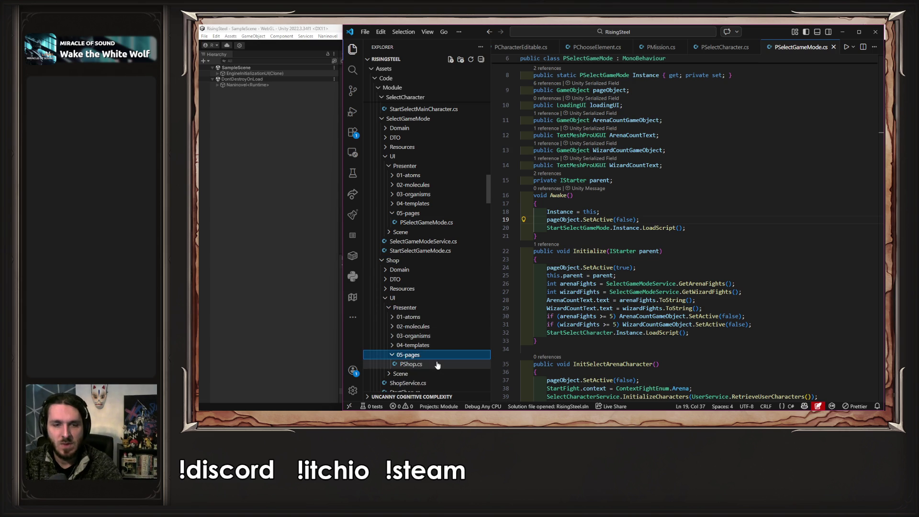
pyautogui.click(411, 364)
pyautogui.hotkey('ctrl', 'z')
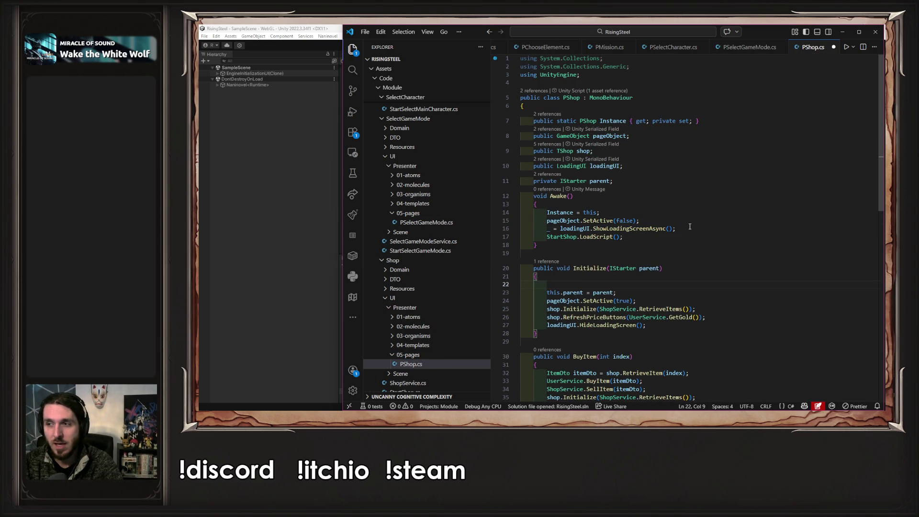
pyautogui.hotkey('ctrl', 'z')
pyautogui.scroll(-10, 438, 306)
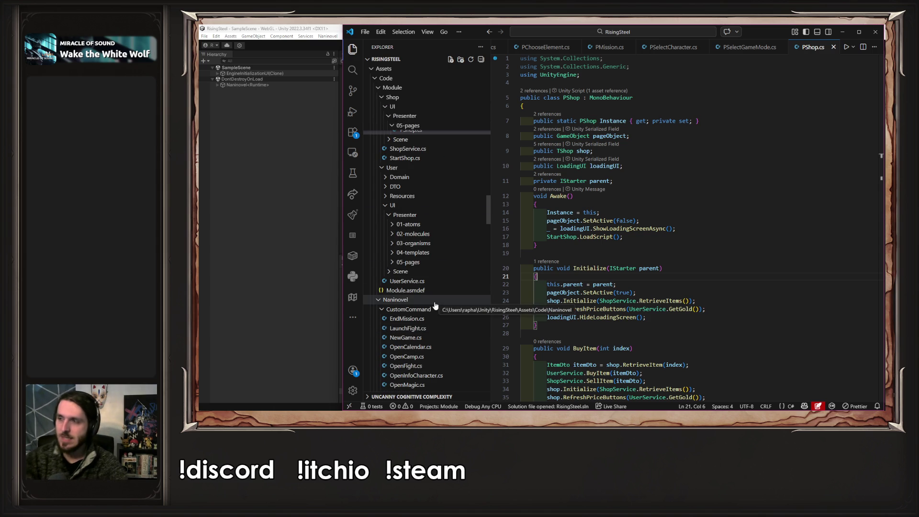
pyautogui.click(698, 242)
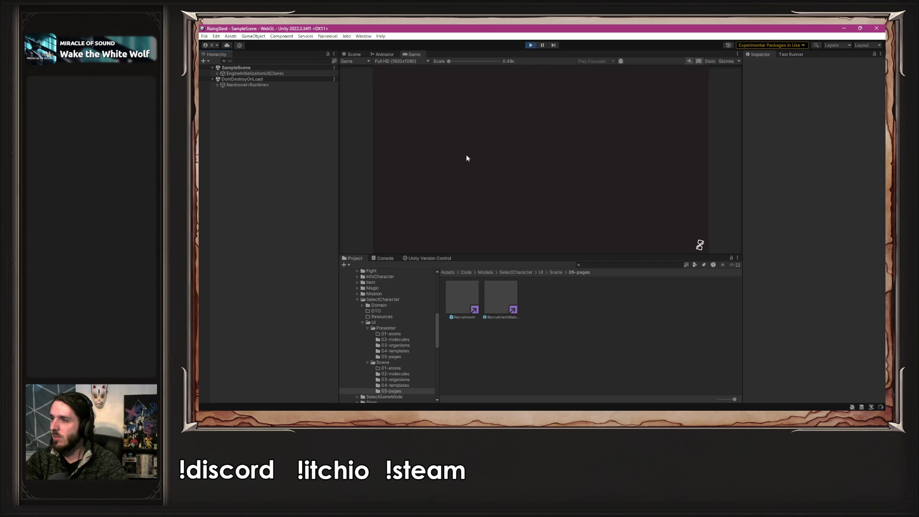
# Play-test after recompiling, advancing from the Rise of the Insurged main menu to the 600-gold camp
pyautogui.click(531, 45)
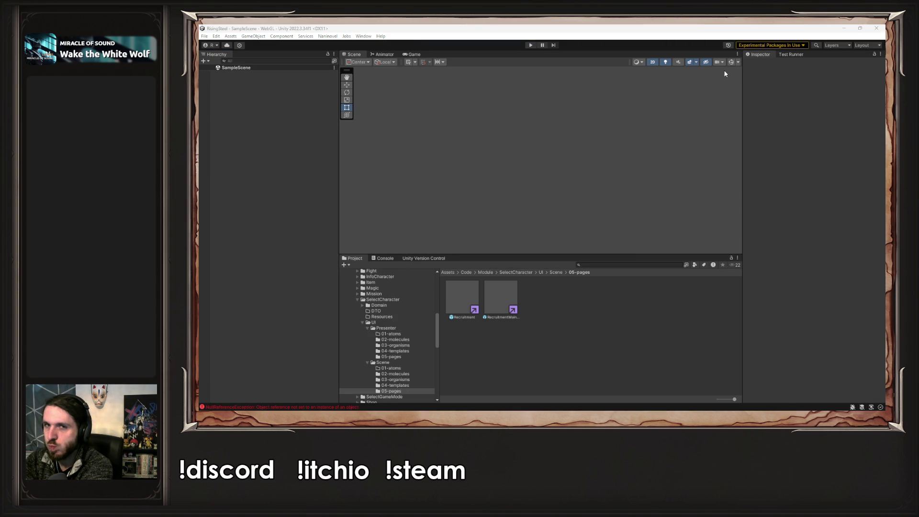
pyautogui.click(531, 45)
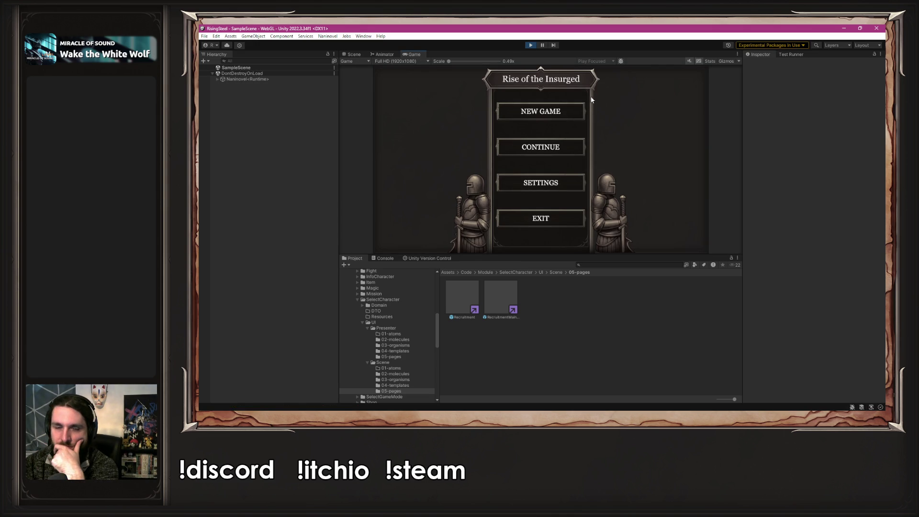
pyautogui.click(540, 147)
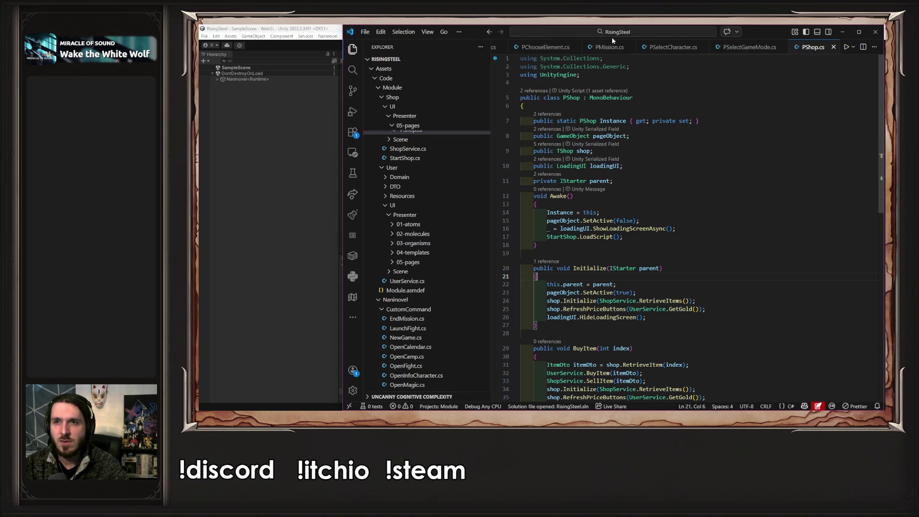
pyautogui.scroll(2, 617, 47)
# Pass "Training" to PCamp.cs's line 49 selection call, save, and check Awake's loading-screen calls
pyautogui.click(515, 48)
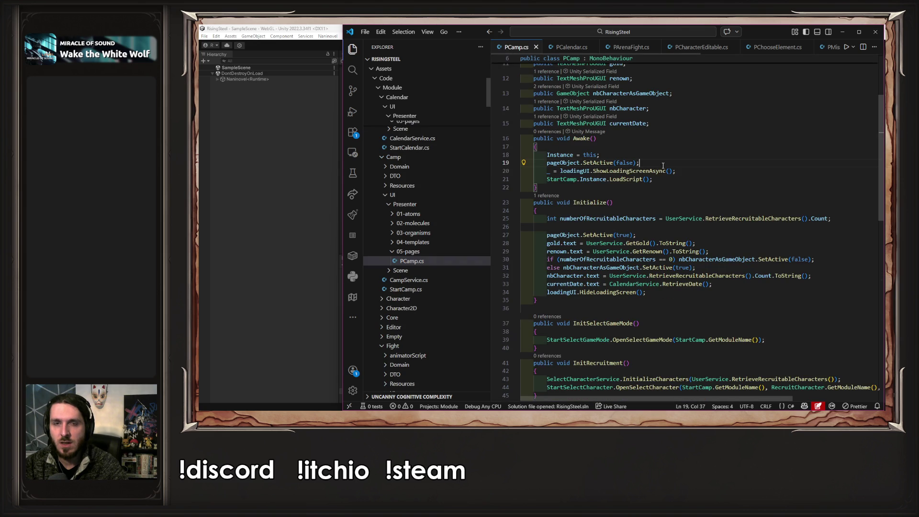
pyautogui.scroll(-3, 704, 182)
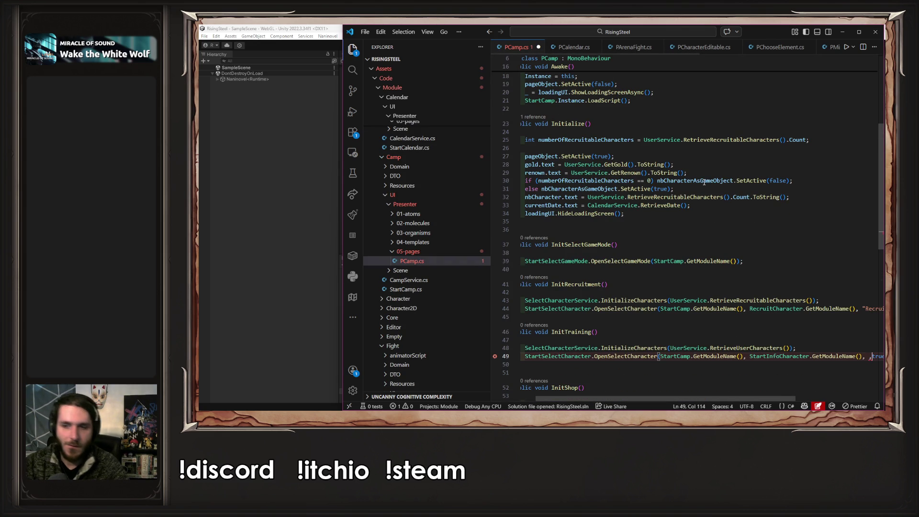
pyautogui.write('"Training"')
pyautogui.hotkey('ctrl', 's')
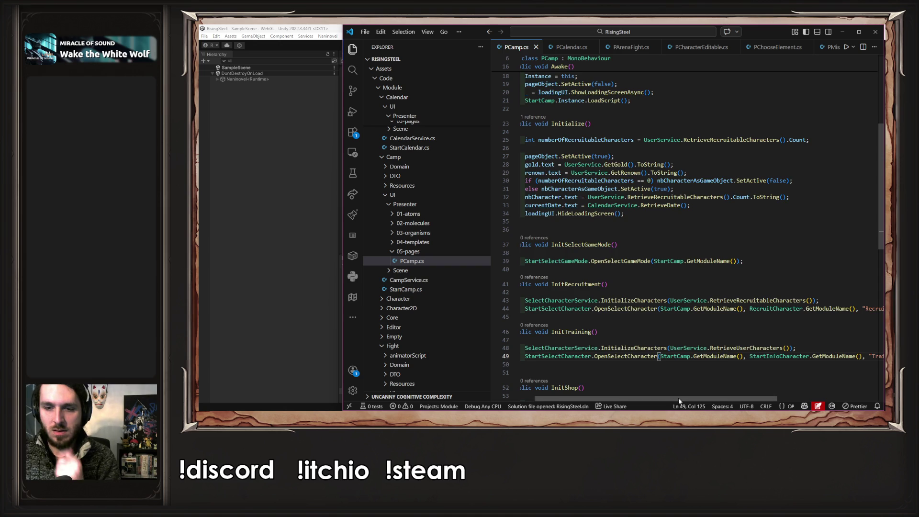
pyautogui.scroll(3, 675, 296)
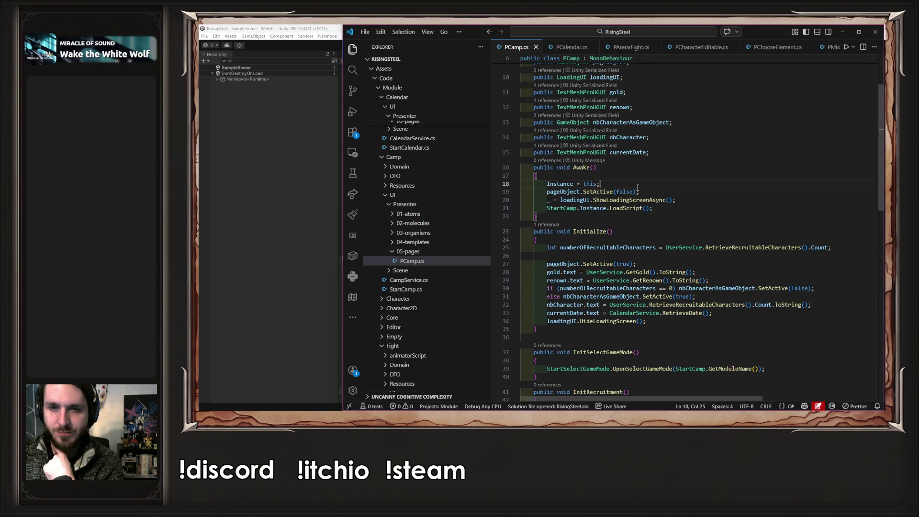
pyautogui.moveTo(600, 199); pyautogui.dragTo(604, 200)
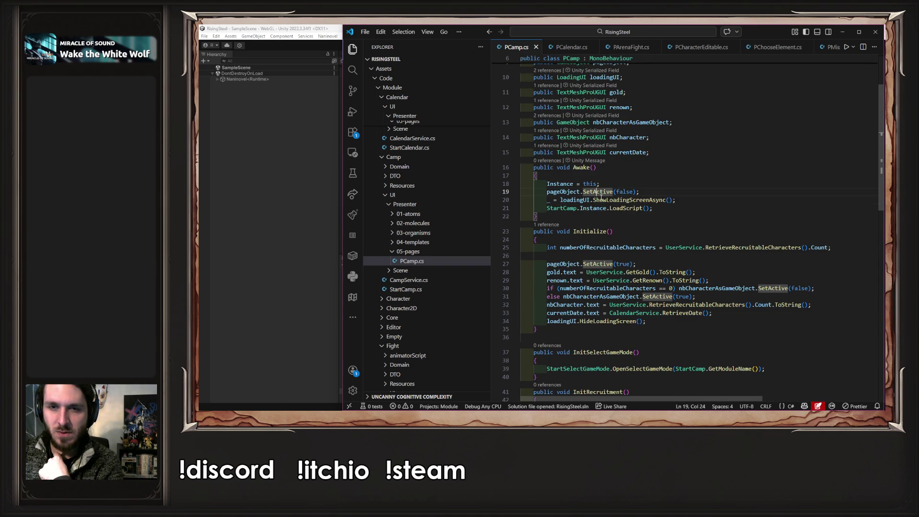
pyautogui.click(602, 321)
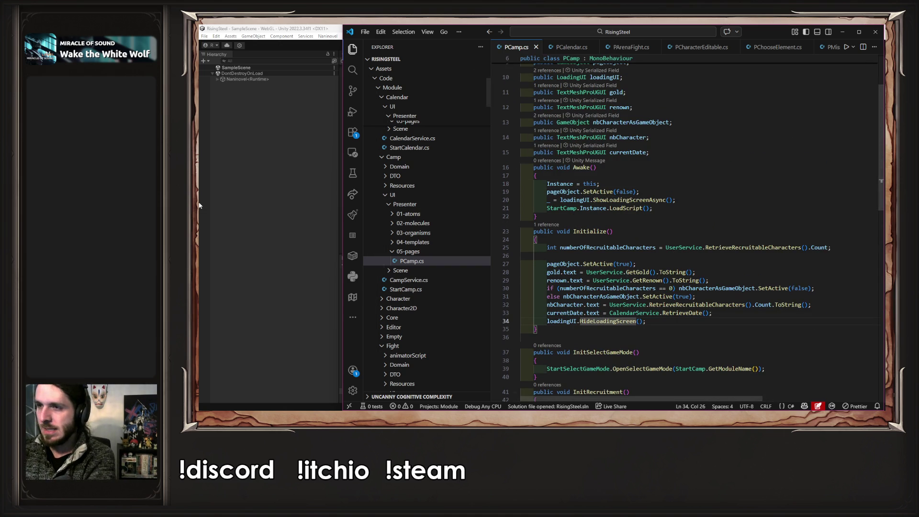
pyautogui.click(230, 73)
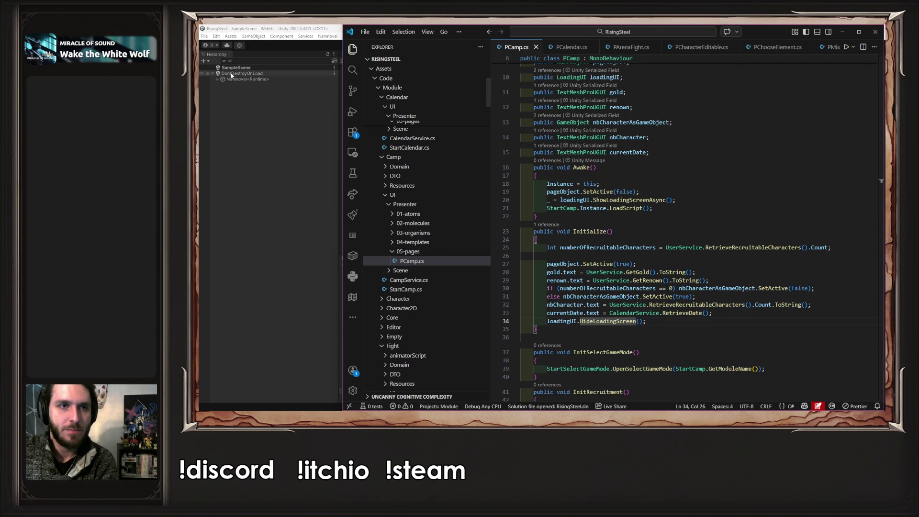
# Expand Naninovel<Runtime> in the Hierarchy, then exit play mode with Ctrl+P
pyautogui.click(225, 79)
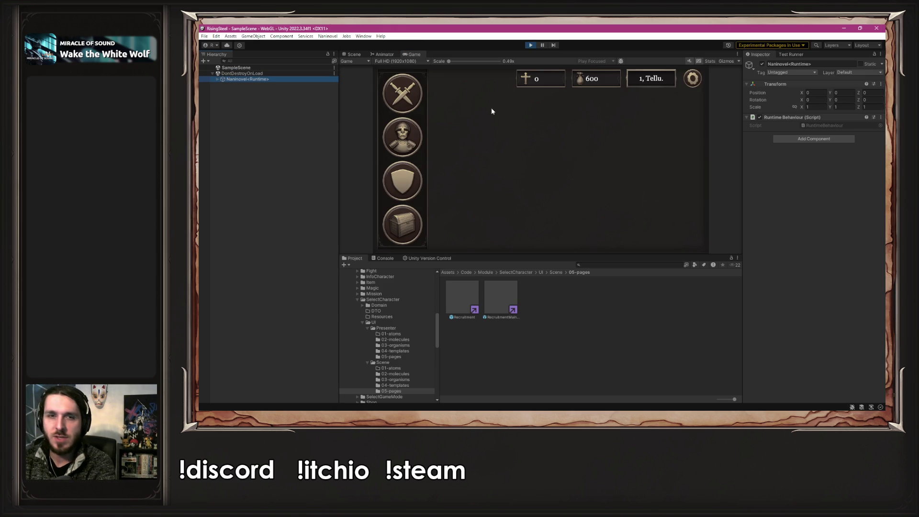
pyautogui.click(217, 79)
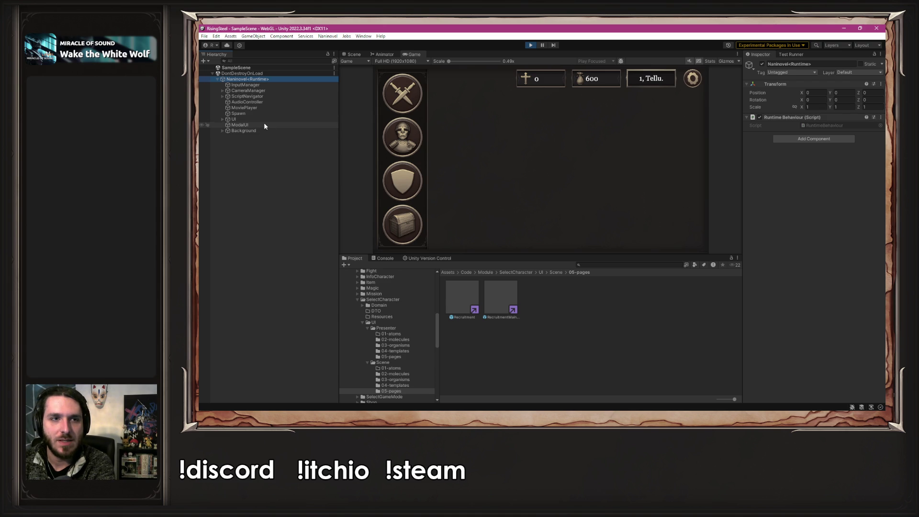
pyautogui.click(549, 137)
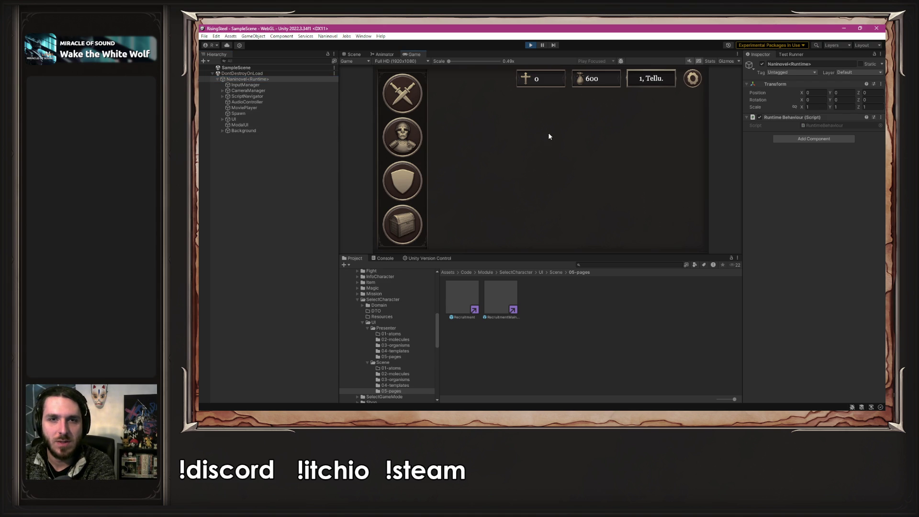
pyautogui.hotkey('ctrl', 'p')
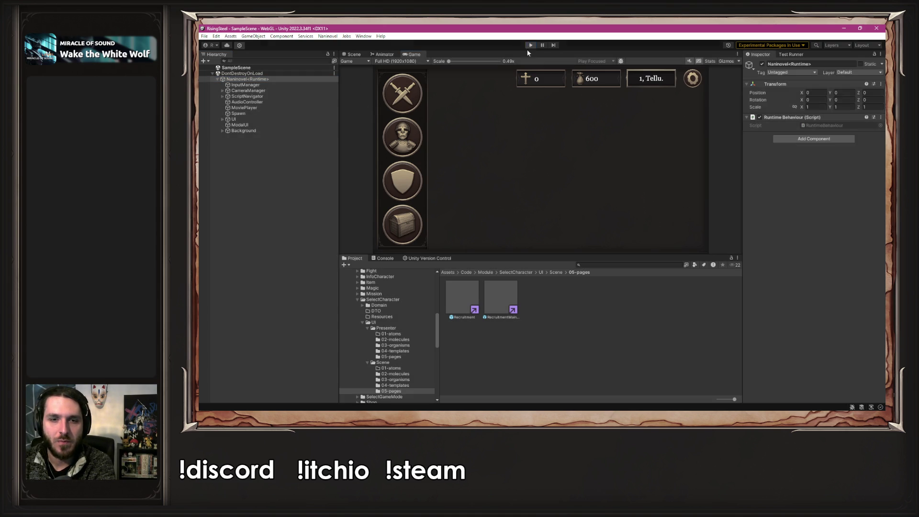
pyautogui.scroll(5, 405, 316)
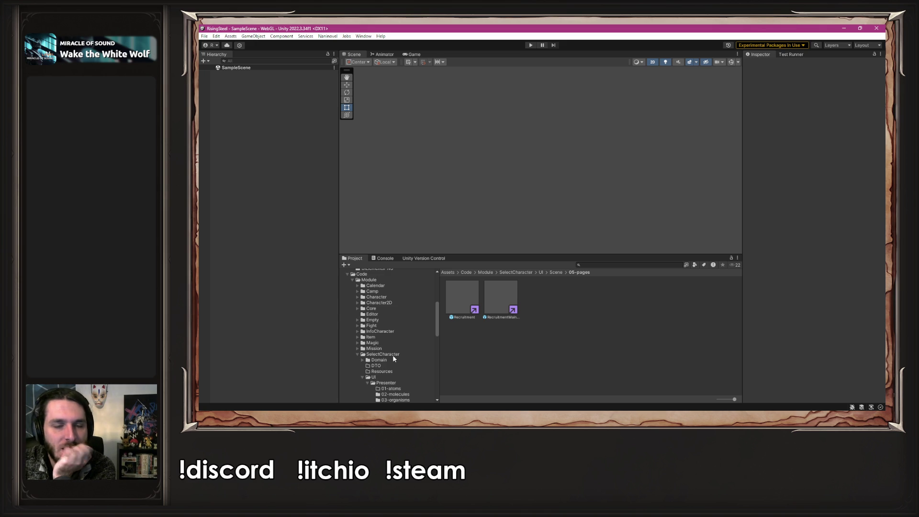
# Open the Camp prefab from Camp/UI/Scene/05-pages for editing
pyautogui.click(386, 291)
pyautogui.click(566, 306)
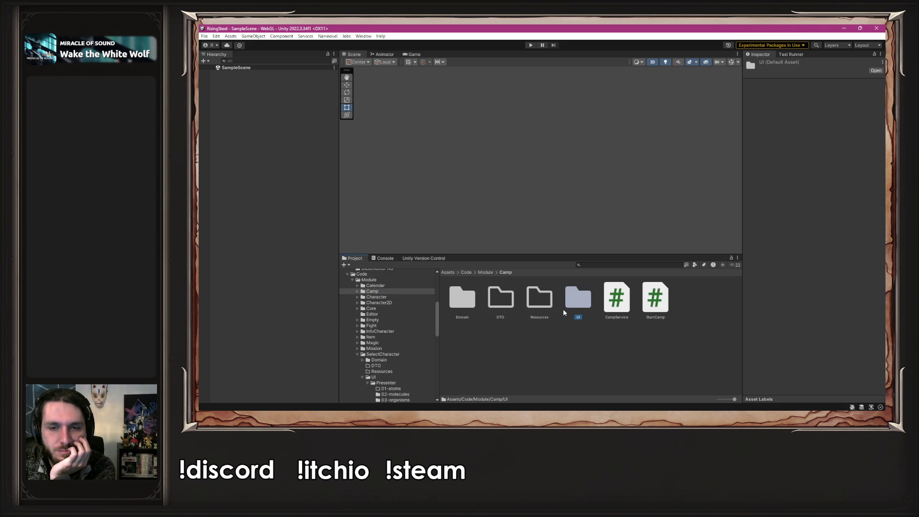
pyautogui.doubleClick(564, 308)
pyautogui.click(501, 302)
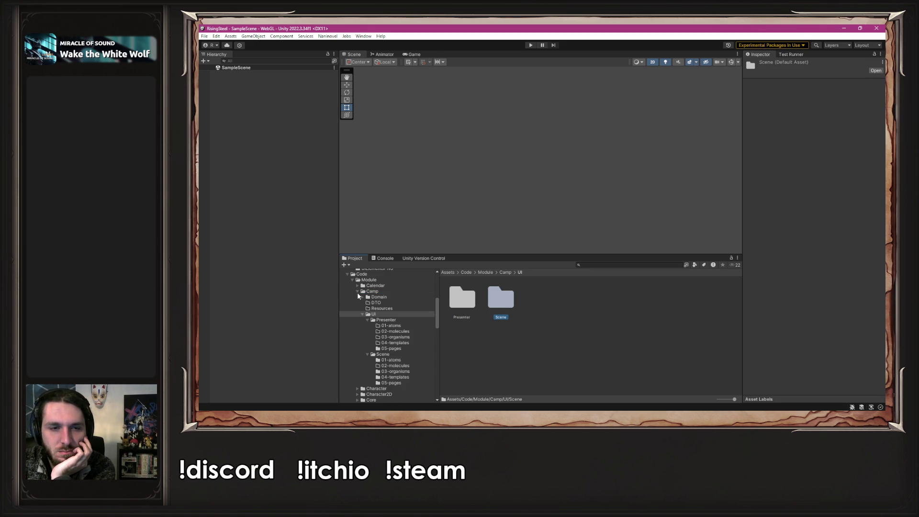
pyautogui.click(358, 292)
pyautogui.doubleClick(578, 301)
pyautogui.click(501, 302)
pyautogui.doubleClick(500, 301)
pyautogui.doubleClick(615, 301)
pyautogui.click(459, 304)
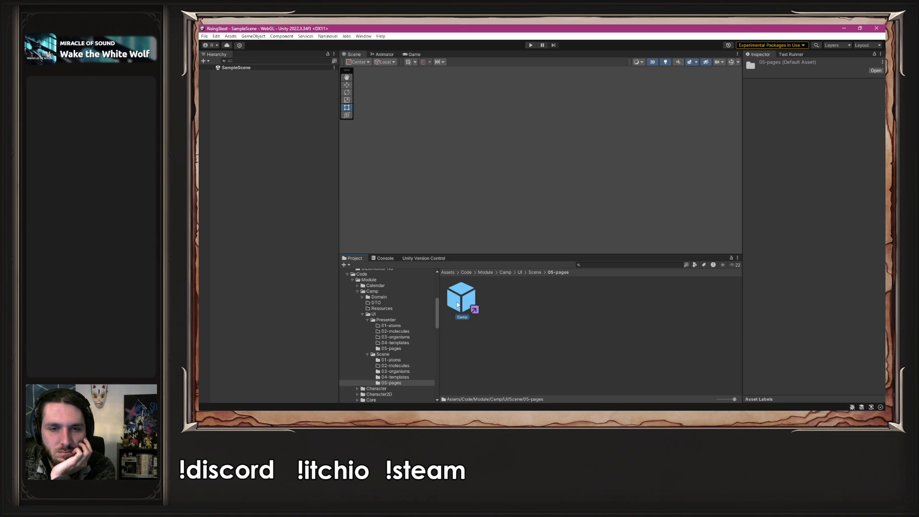
pyautogui.doubleClick(458, 304)
# Deactivate the Background object inside LoadingPrefab, then return to the Camp prefab
pyautogui.click(253, 163)
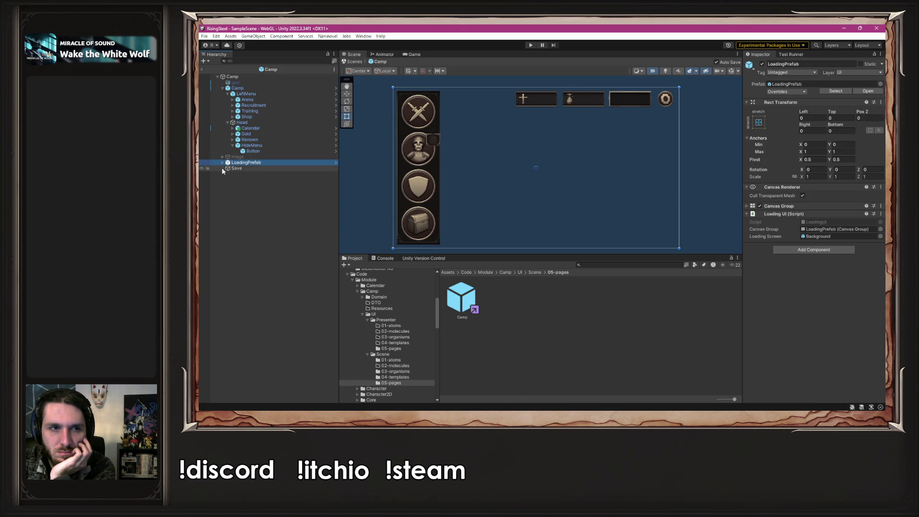
pyautogui.click(336, 162)
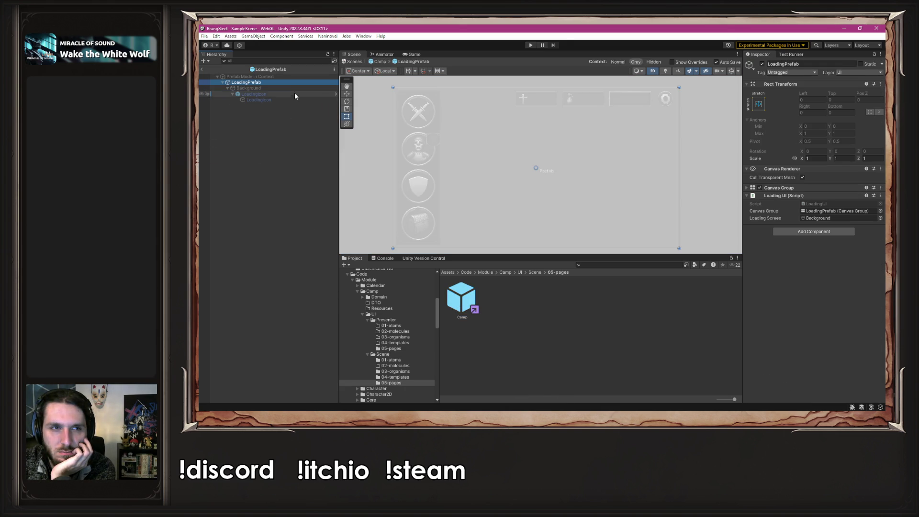
pyautogui.click(270, 90)
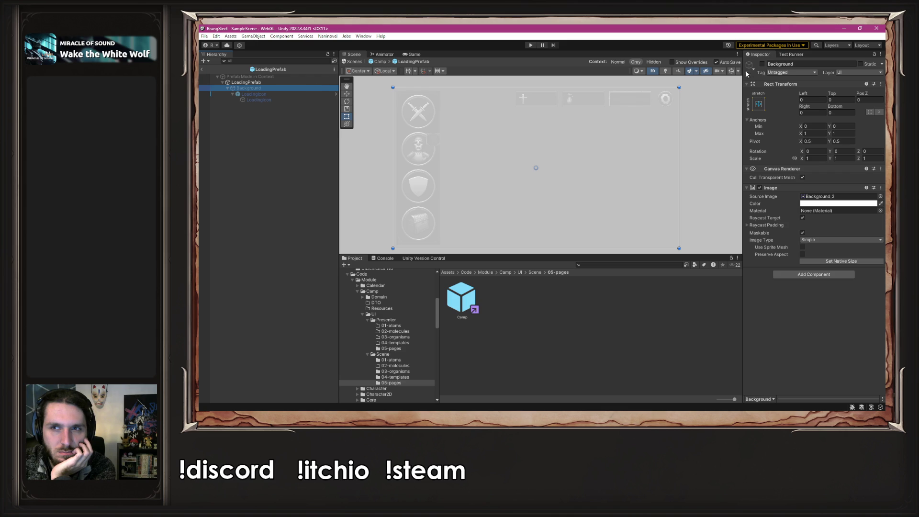
pyautogui.click(763, 63)
pyautogui.click(295, 94)
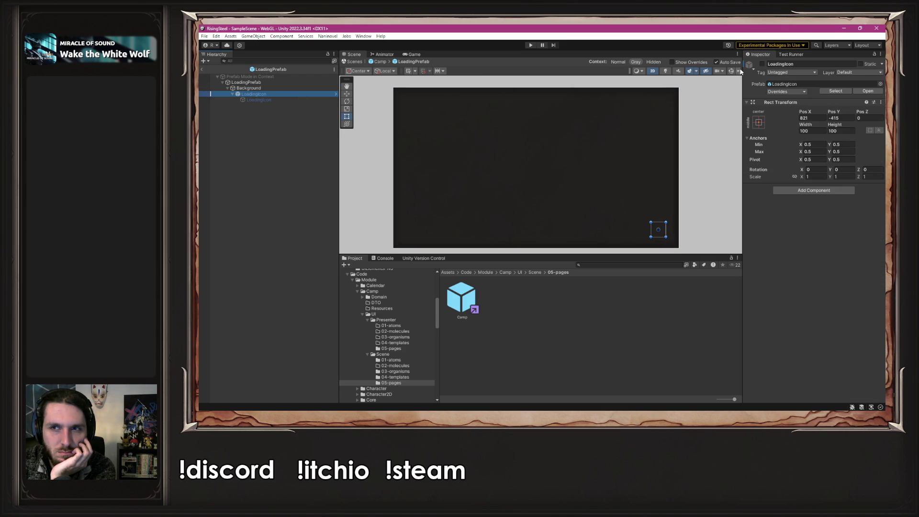
pyautogui.click(283, 136)
pyautogui.click(408, 88)
pyautogui.click(408, 88)
pyautogui.click(762, 63)
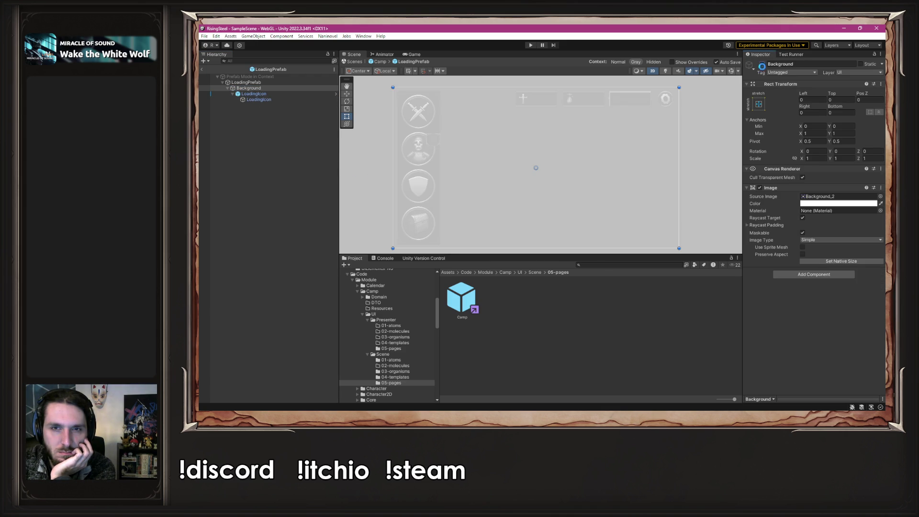
pyautogui.click(386, 62)
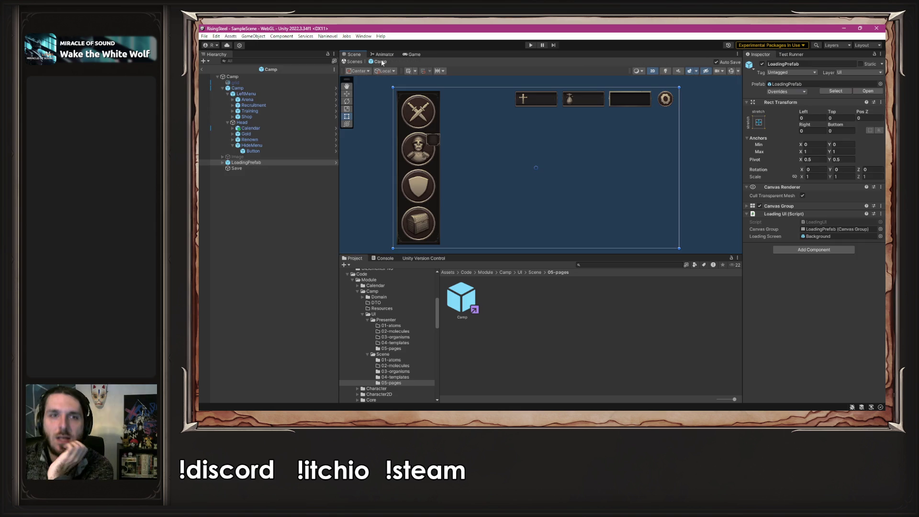
# Play-test from the main menu through LOAD and RETURN to NEW GAME's Element Craft screen, then stop
pyautogui.click(689, 124)
pyautogui.hotkey('ctrl', 'p')
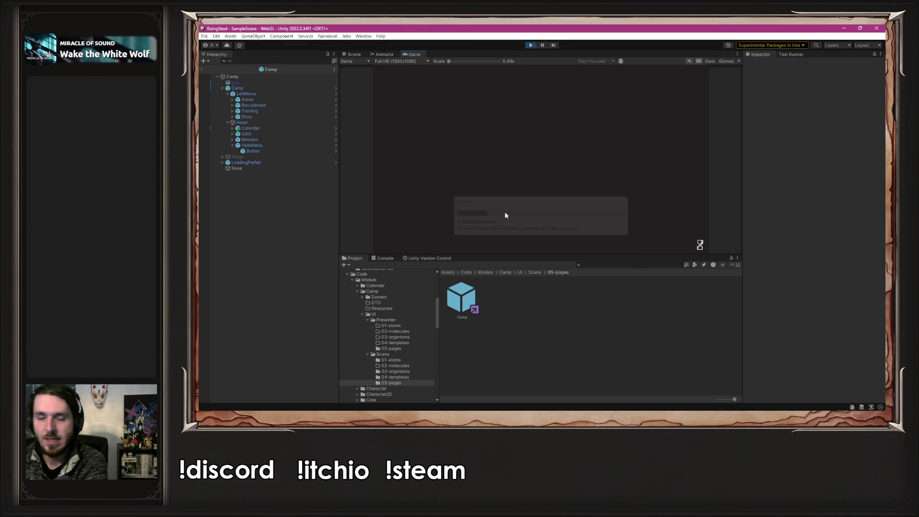
pyautogui.click(525, 152)
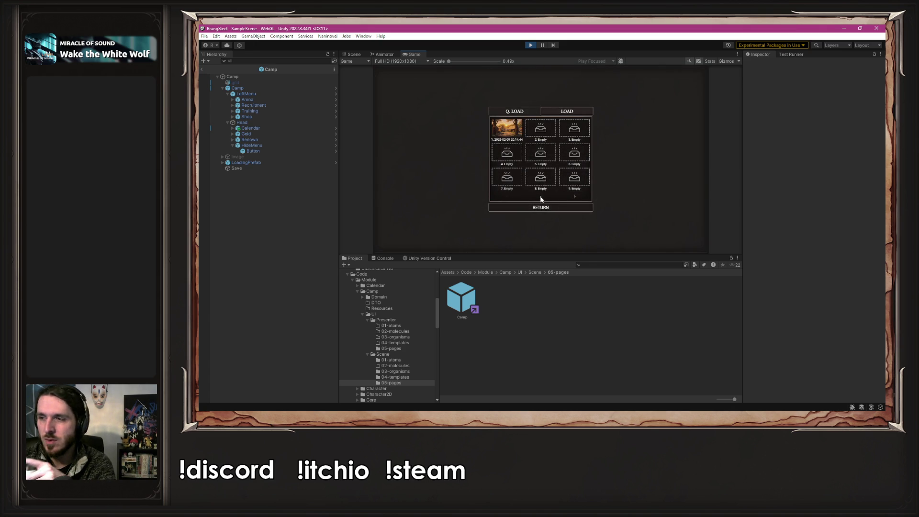
pyautogui.click(554, 208)
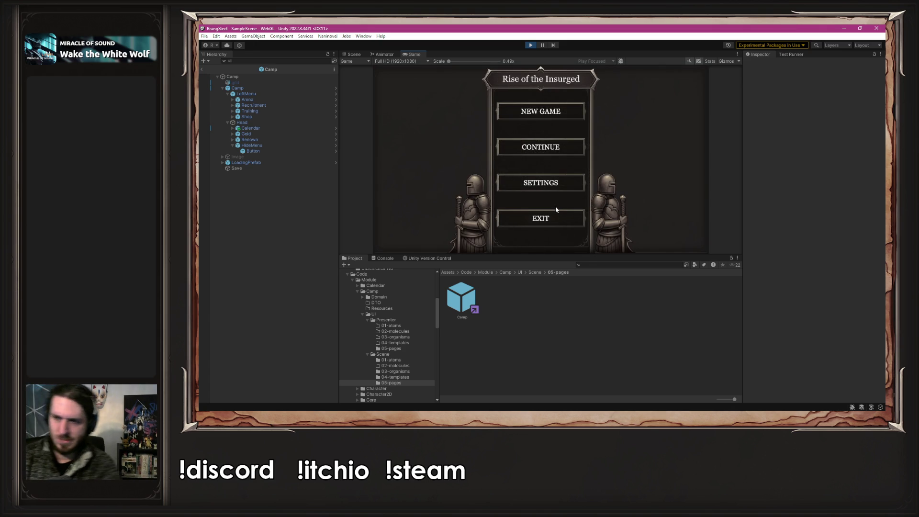
pyautogui.click(531, 117)
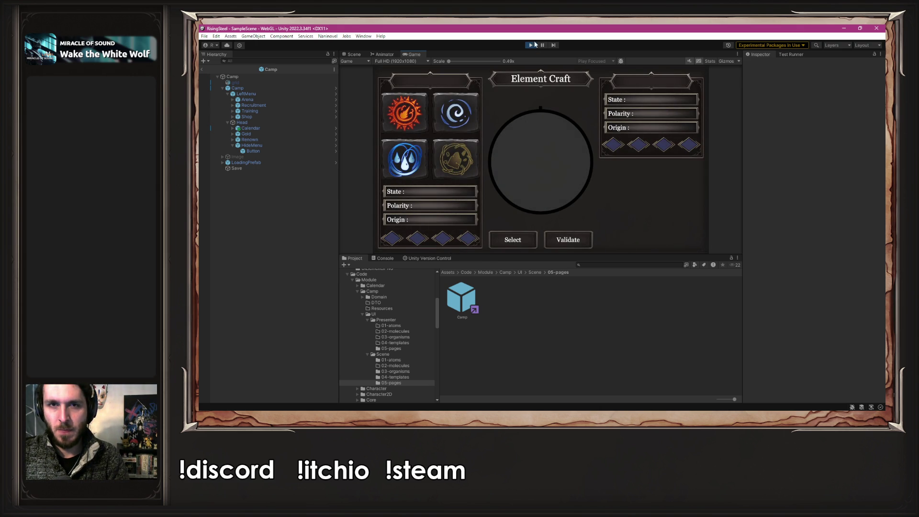
pyautogui.click(530, 45)
pyautogui.click(330, 39)
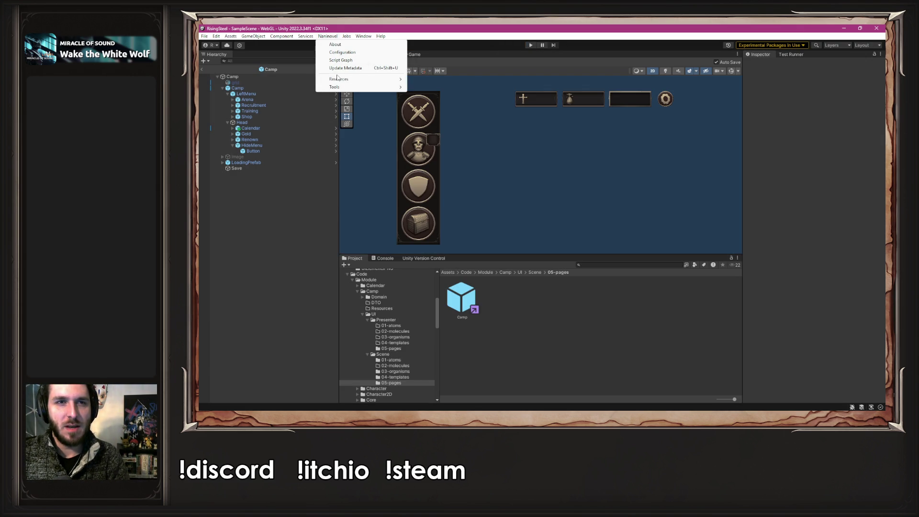
# Set Naninovel's Start Game Script to StartCampModule and start a fresh play test
pyautogui.moveTo(383, 79)
pyautogui.click(460, 120)
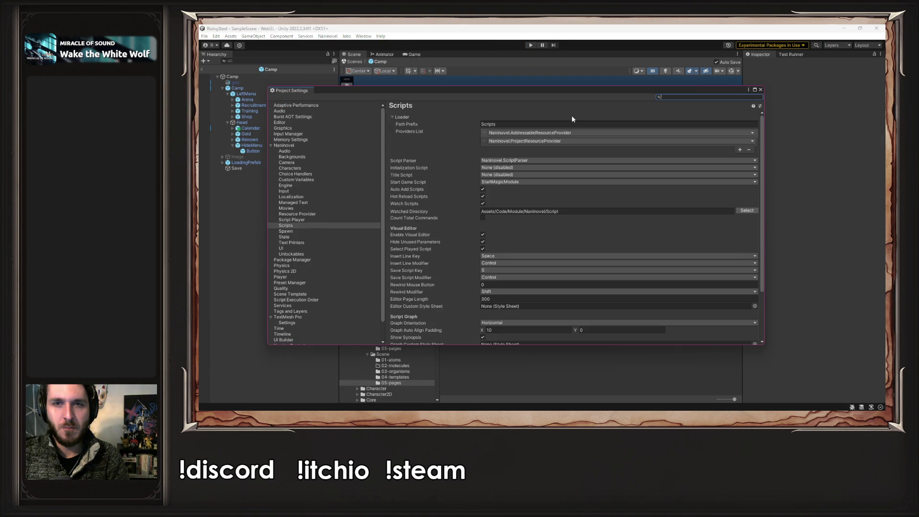
pyautogui.click(527, 182)
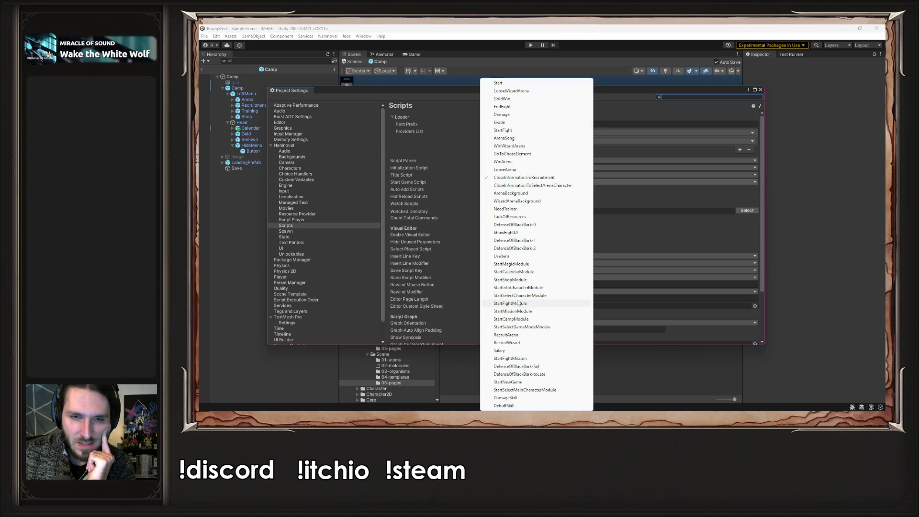
pyautogui.click(511, 318)
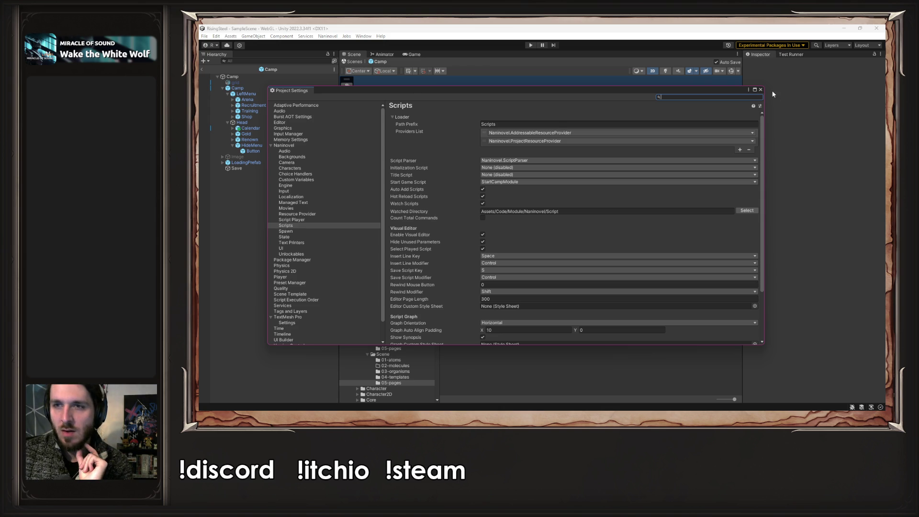
pyautogui.click(761, 90)
pyautogui.hotkey('ctrl', 'p')
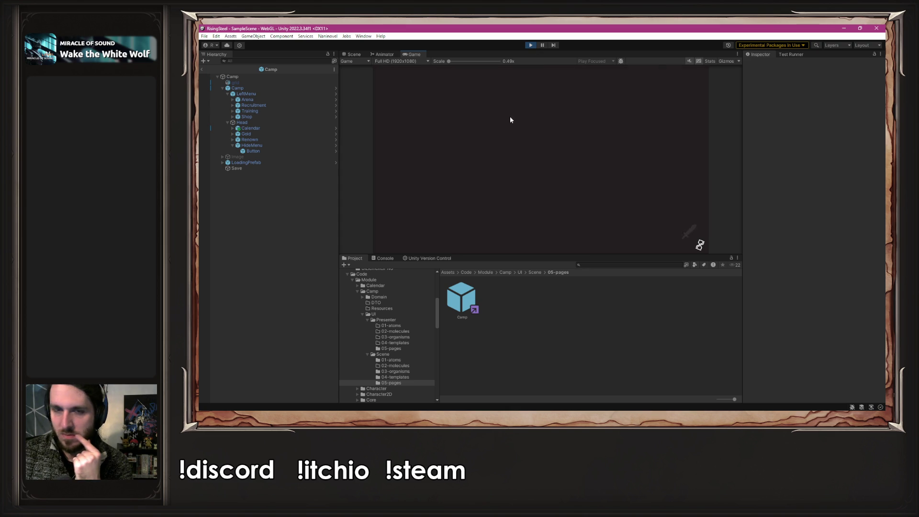
# Start NEW GAME, restart Play mode, start NEW GAME again, then select LoadingPrefab in the Hierarchy
pyautogui.click(531, 116)
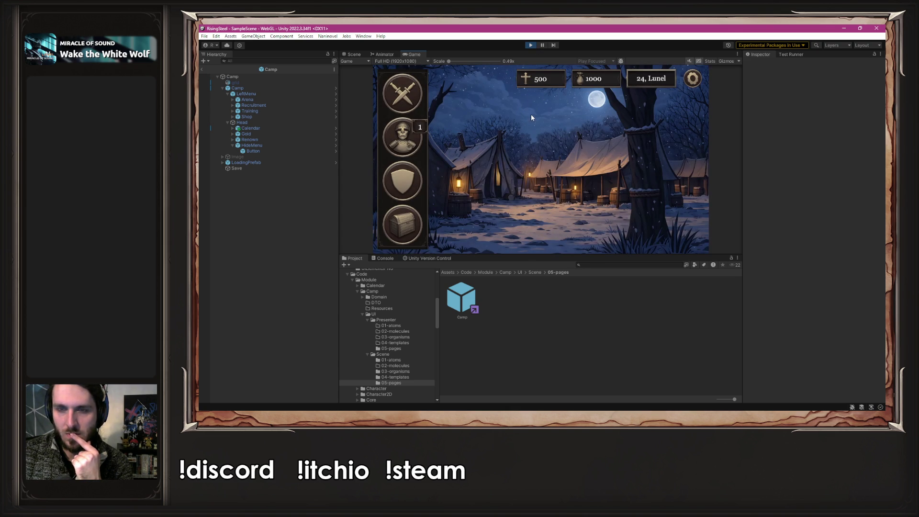
pyautogui.click(528, 46)
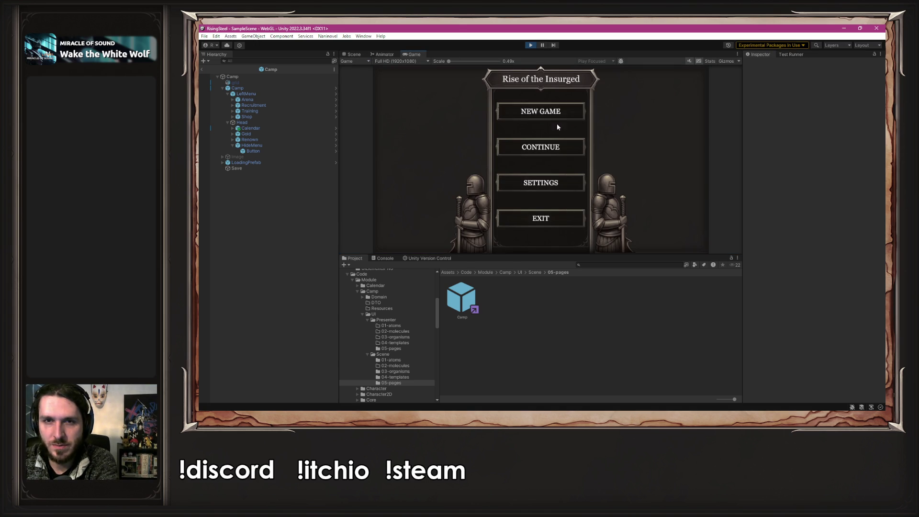
pyautogui.click(553, 117)
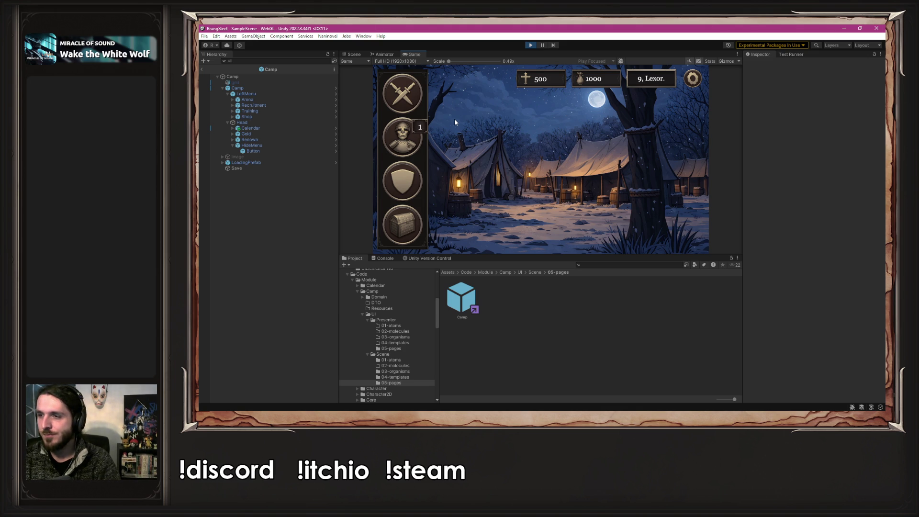
pyautogui.click(266, 163)
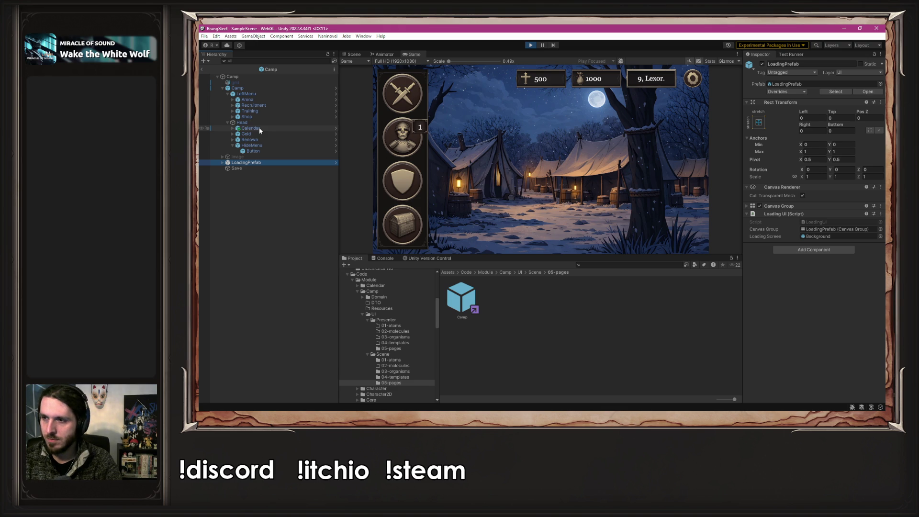
# Inspect LoadingPrefab's Canvas Group, stop playing, and toggle its Background on and back off
pyautogui.click(747, 206)
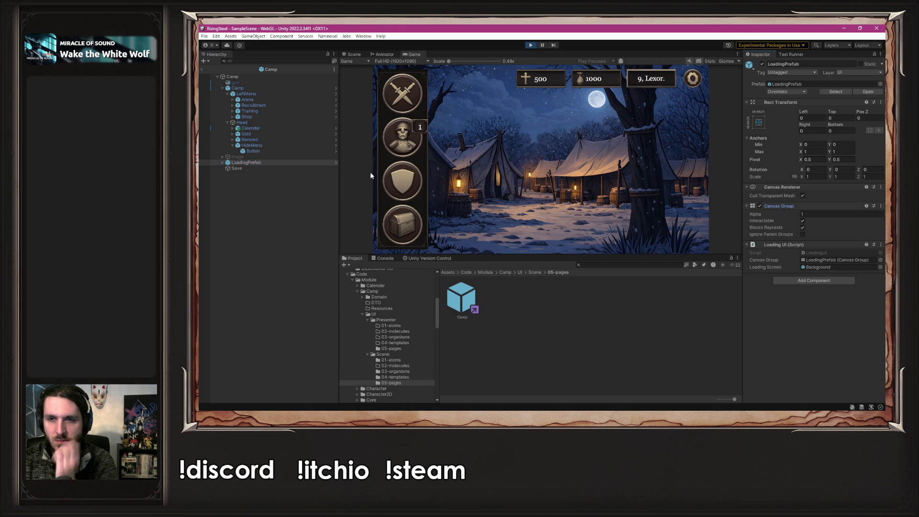
pyautogui.click(531, 46)
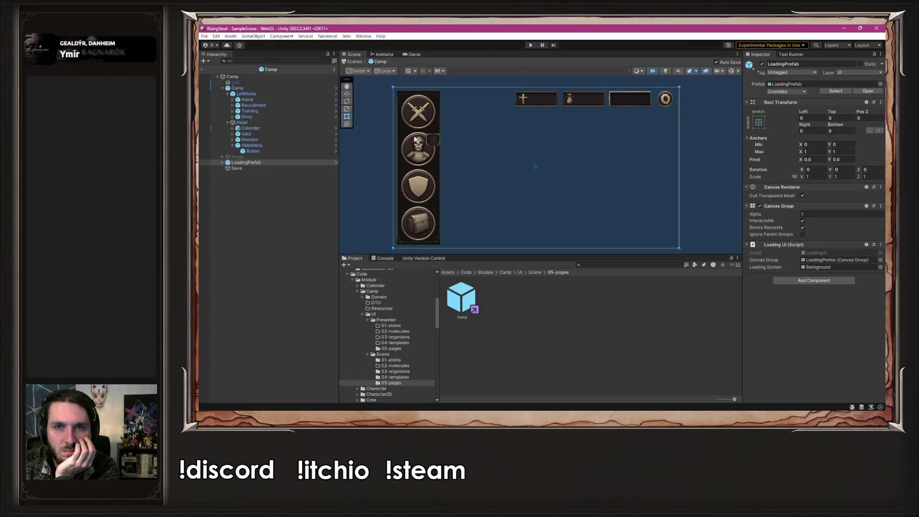
pyautogui.click(223, 163)
pyautogui.click(248, 169)
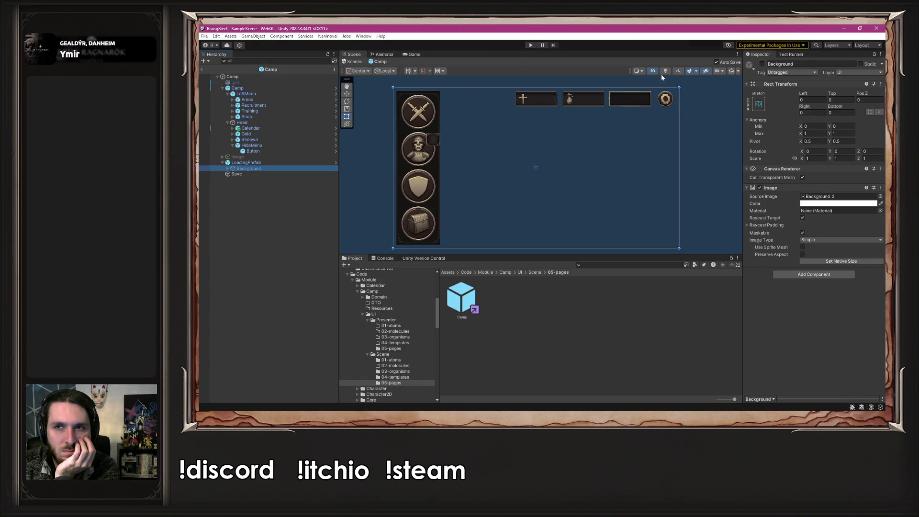
pyautogui.click(761, 64)
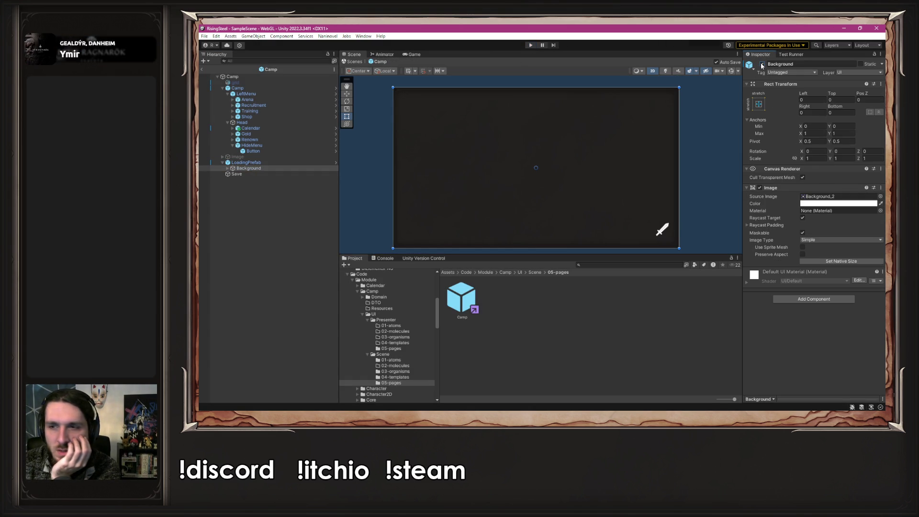
pyautogui.click(761, 64)
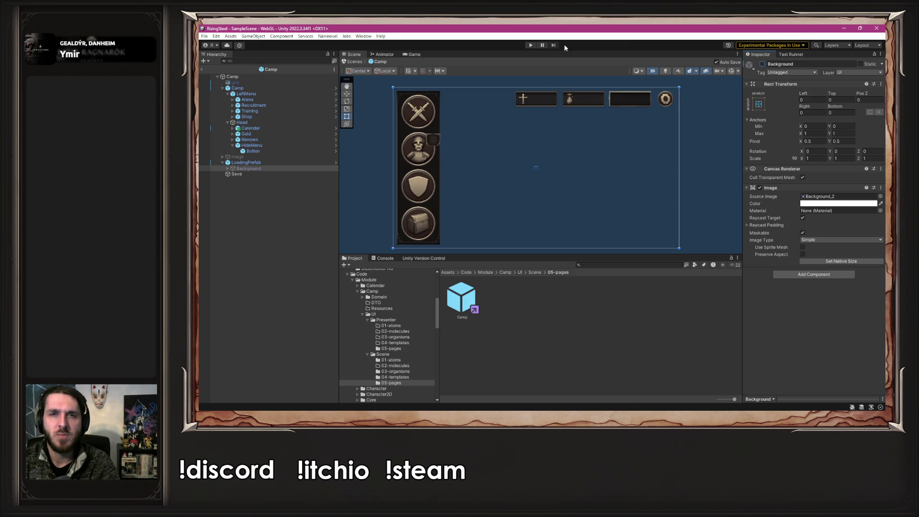
# Review the Naninovel Scripts resource settings, then return to PCamp.cs in VS Code
pyautogui.click(327, 37)
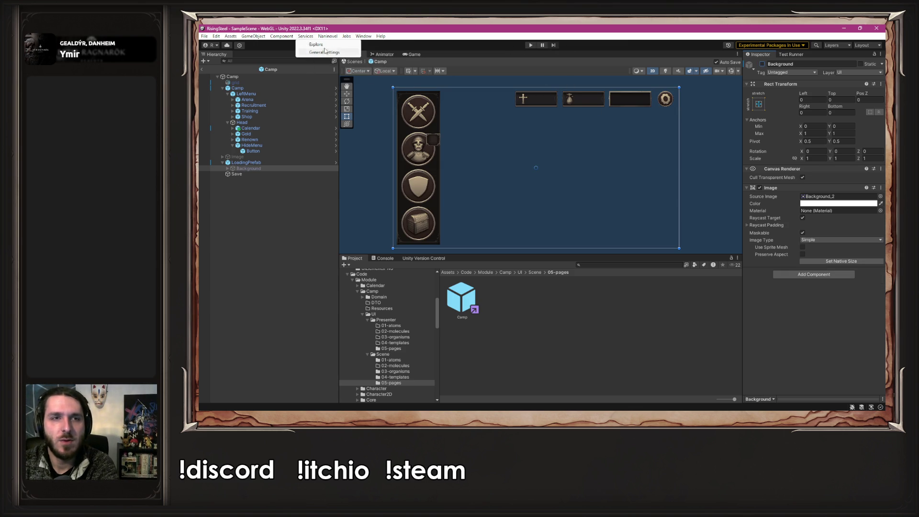
pyautogui.moveTo(347, 80)
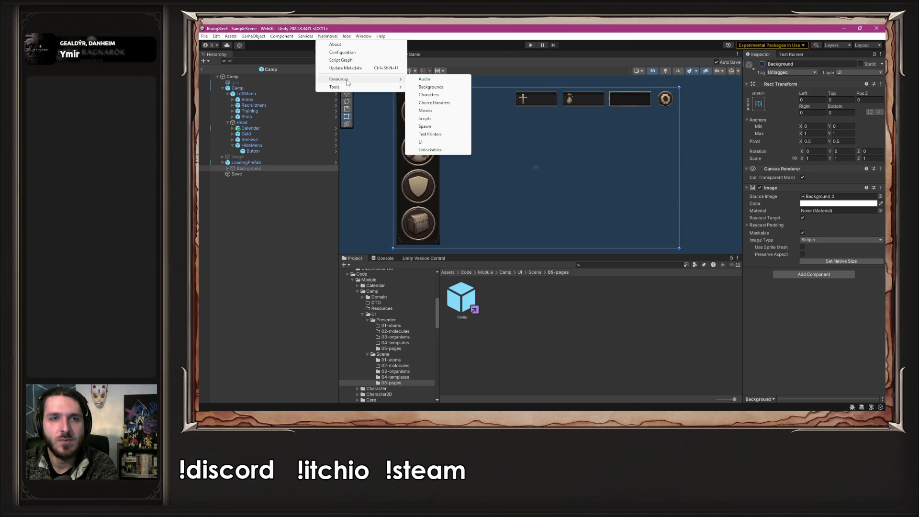
pyautogui.click(417, 119)
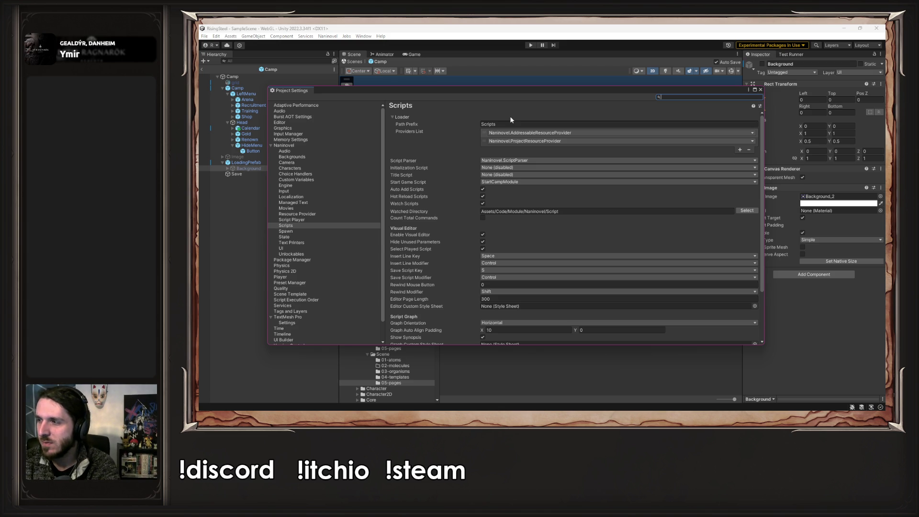
pyautogui.click(760, 90)
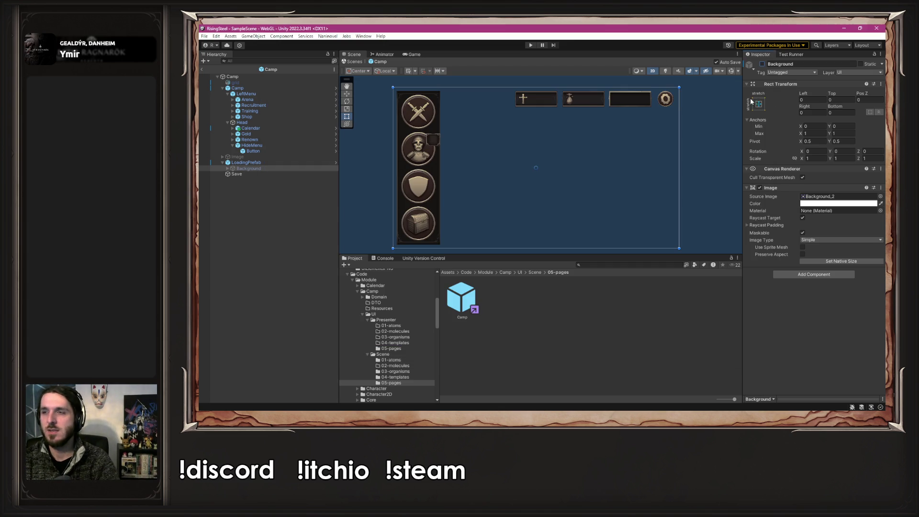
pyautogui.hotkey('alt', 'Tab')
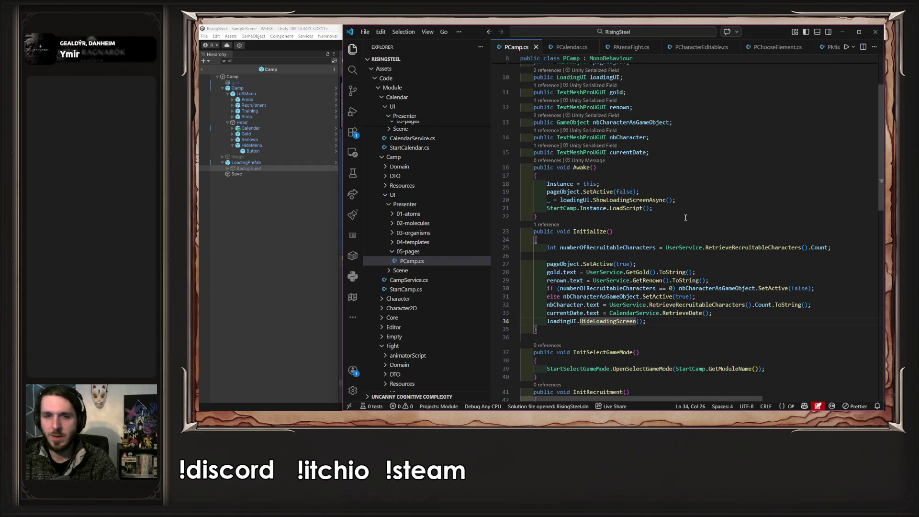
# Add Debug.Log("PCamp Awake done") after LoadScript() in Awake, save, and switch to Unity
pyautogui.scroll(-3, 686, 218)
pyautogui.click(676, 155)
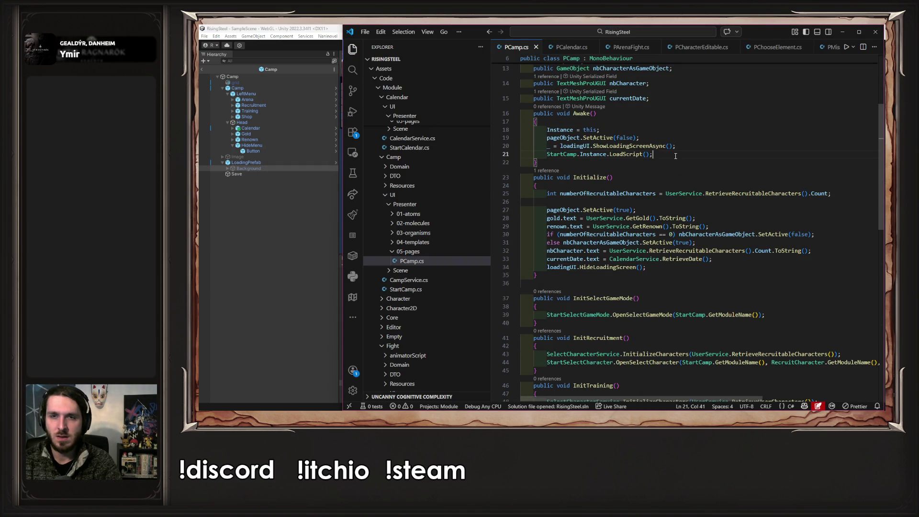
pyautogui.press('Return')
pyautogui.write('Debug')
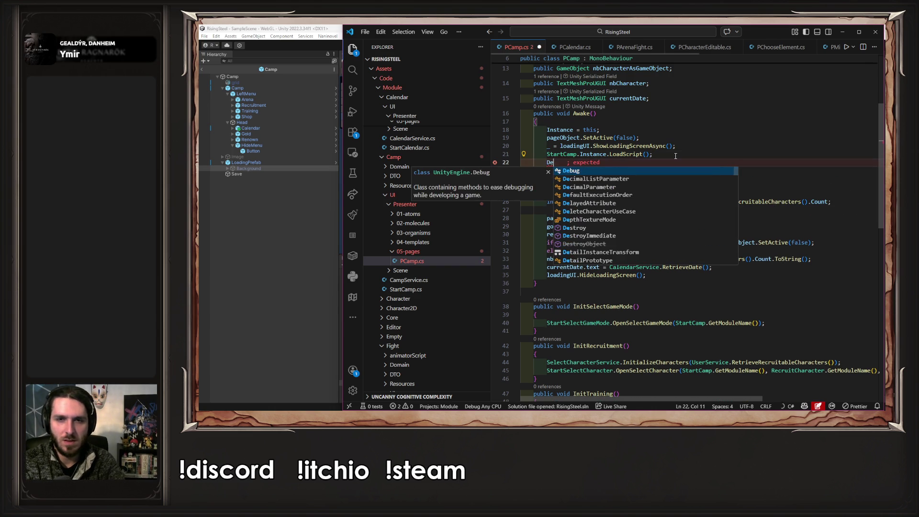
pyautogui.press('Tab')
pyautogui.hotkey('ctrl', 's')
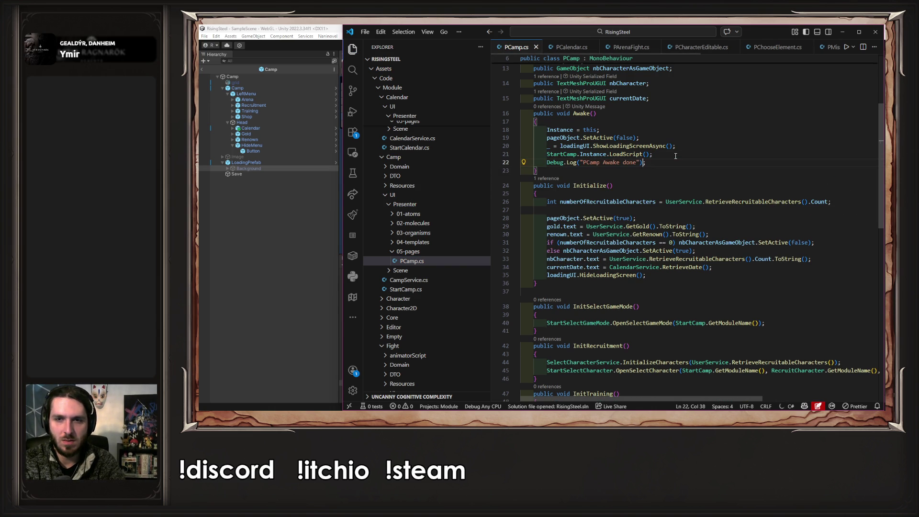
pyautogui.press('Down')
pyautogui.press('Down')
pyautogui.press('Down')
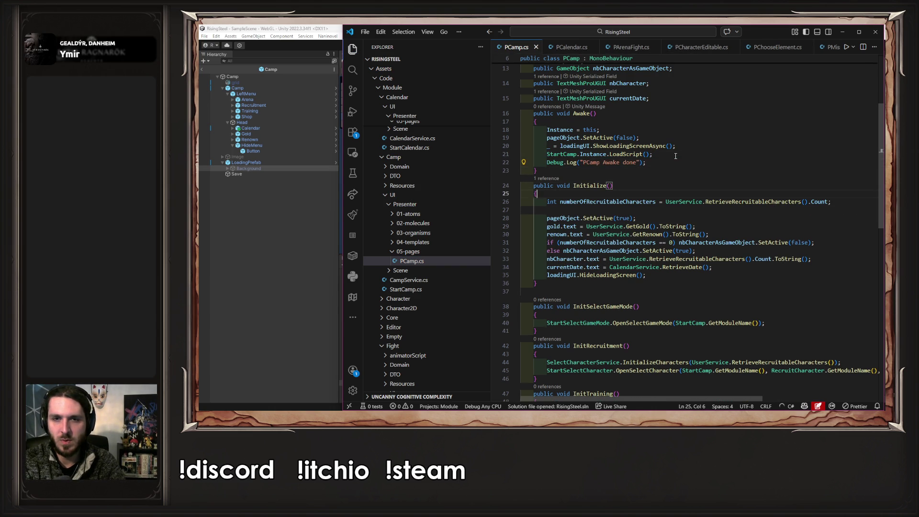
pyautogui.press('Return')
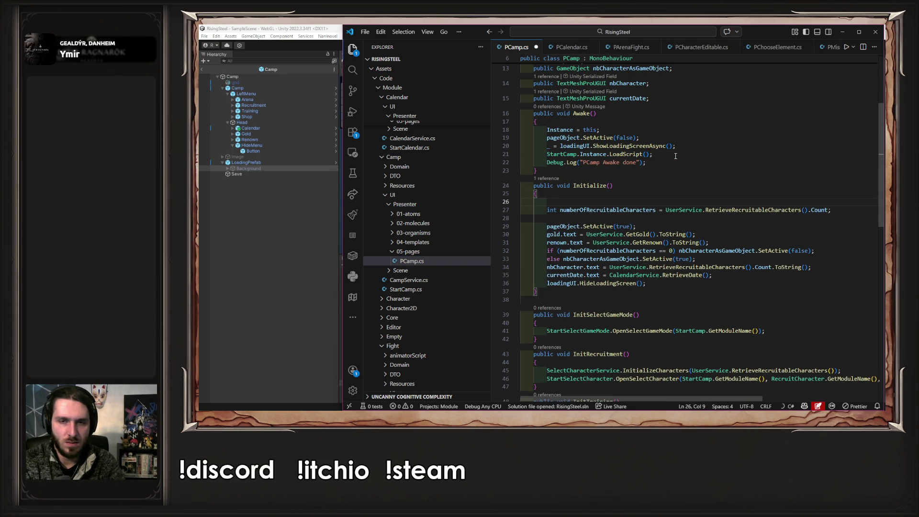
pyautogui.hotkey('ctrl', 'z')
pyautogui.hotkey('ctrl', 's')
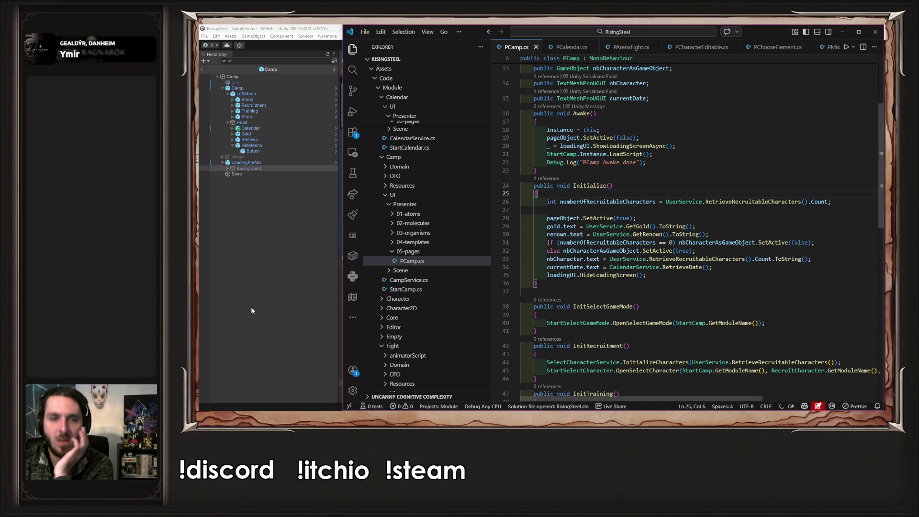
pyautogui.click(249, 306)
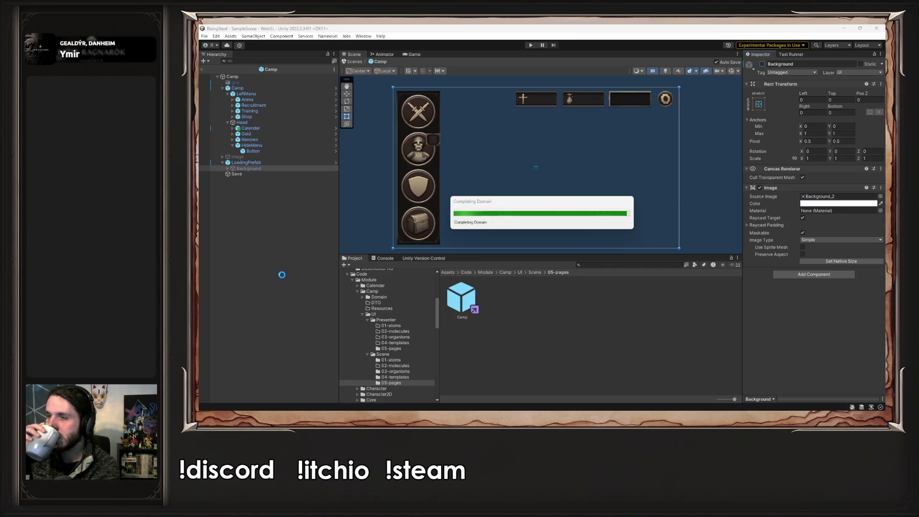
# Start Play mode, check the Console for the PCamp Awake done log, then clear it
pyautogui.click(283, 278)
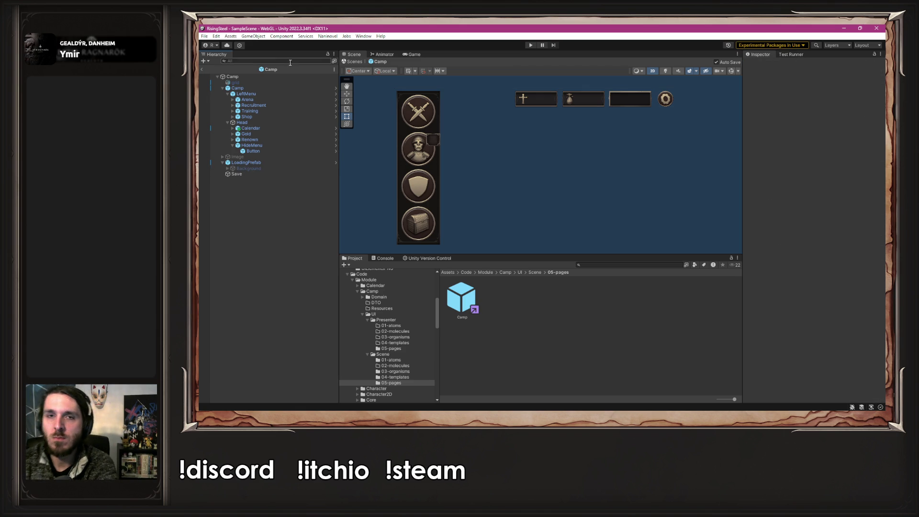
pyautogui.click(530, 45)
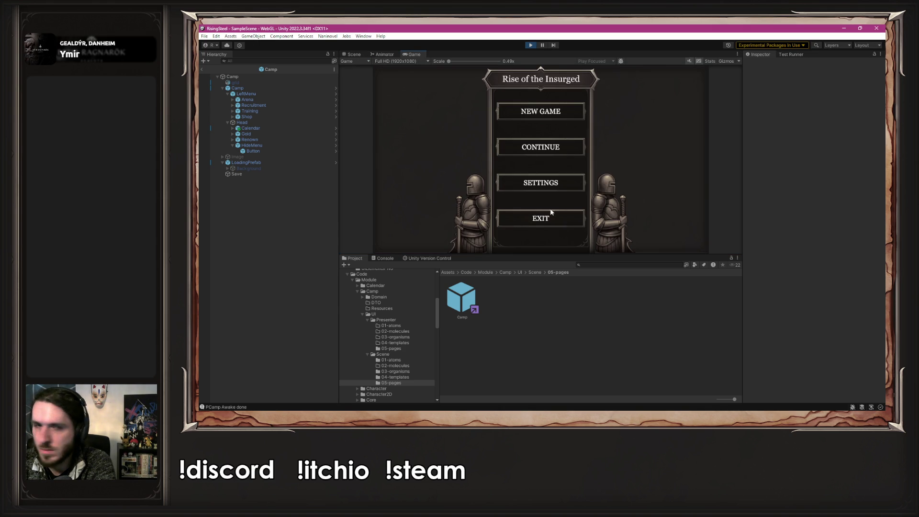
pyautogui.click(223, 407)
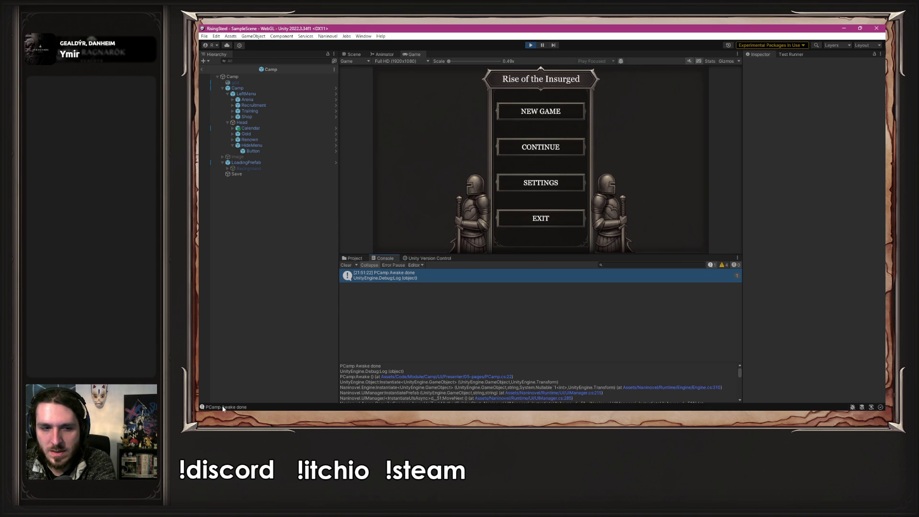
pyautogui.click(346, 265)
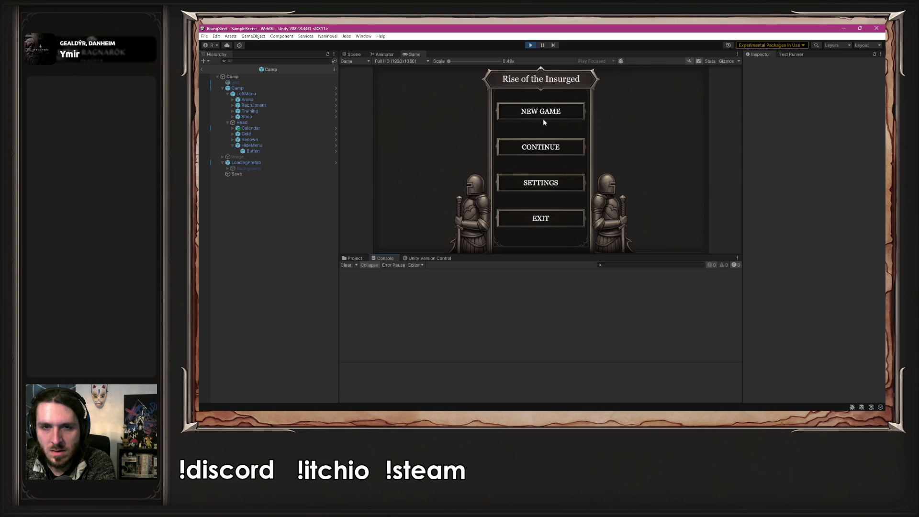
# Start NEW GAME from the Rise of the Insurged main menu to load the camp
pyautogui.click(543, 118)
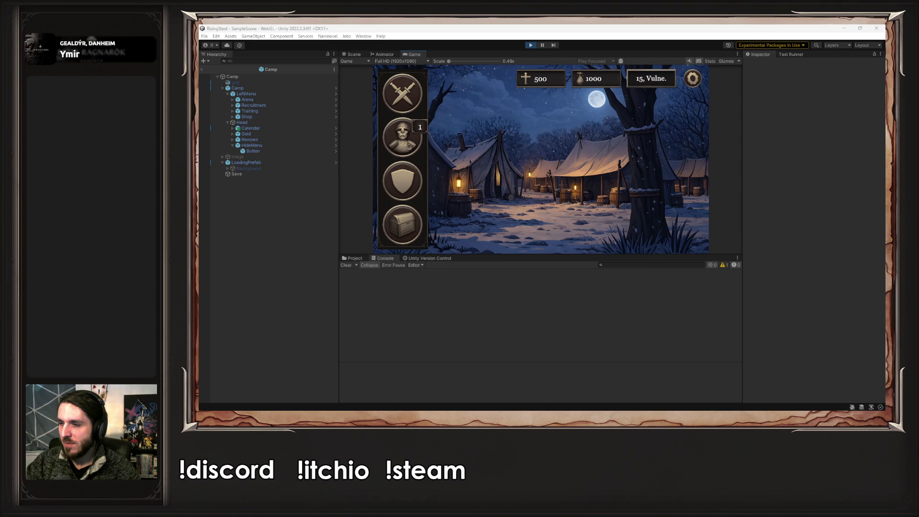
pyautogui.hotkey('alt', 'Tab')
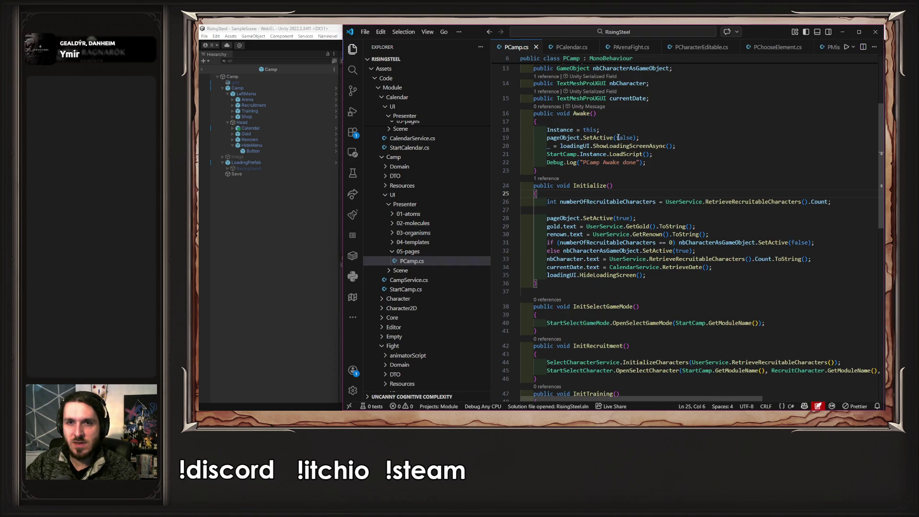
pyautogui.scroll(5, 618, 137)
pyautogui.hotkey('ctrl', 'a')
pyautogui.hotkey('alt', 'Tab')
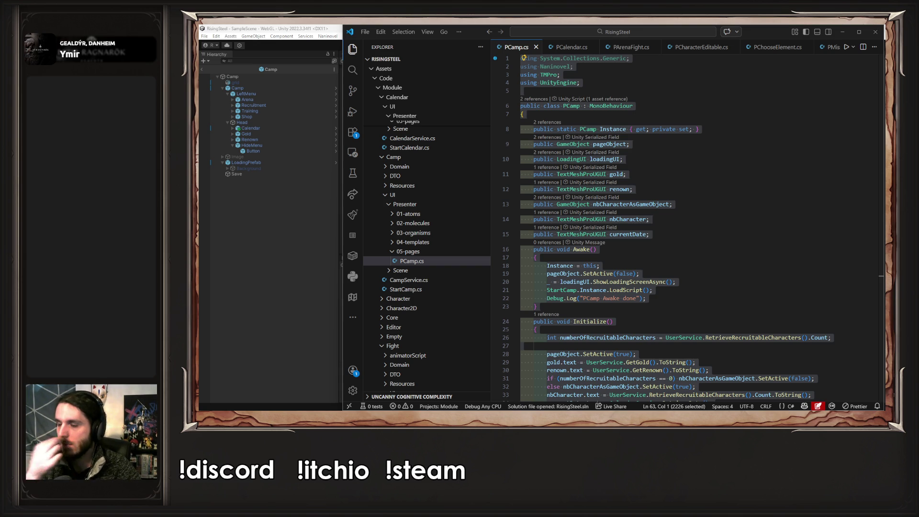
pyautogui.click(270, 312)
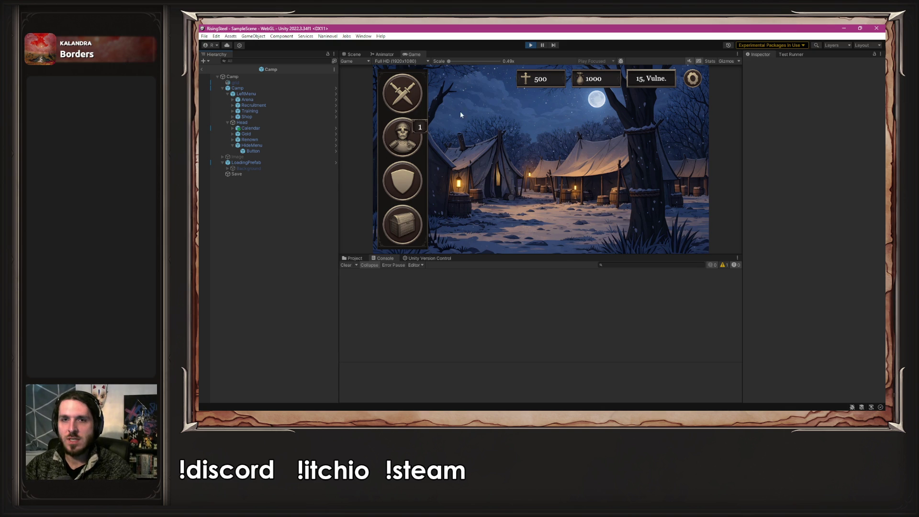
# Exit Play mode and put the cursor back inside Awake in PCamp.cs
pyautogui.click(530, 45)
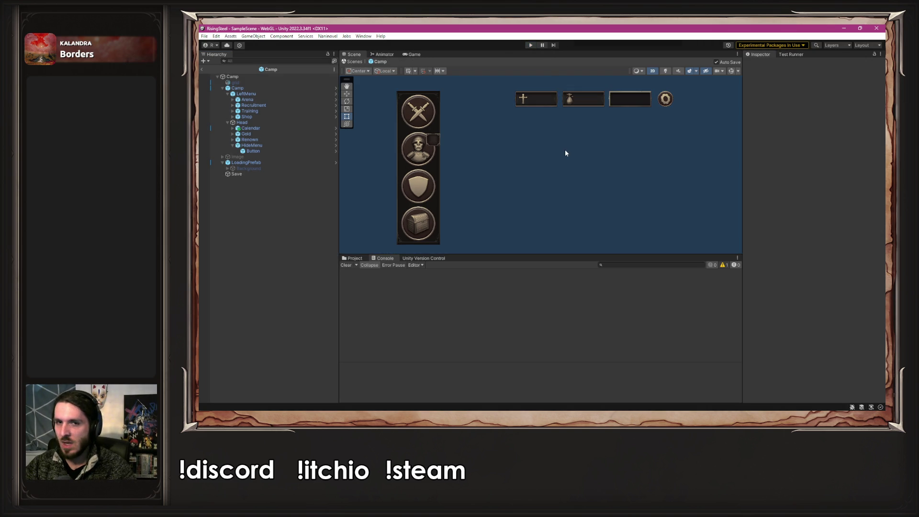
pyautogui.hotkey('alt', 'Tab')
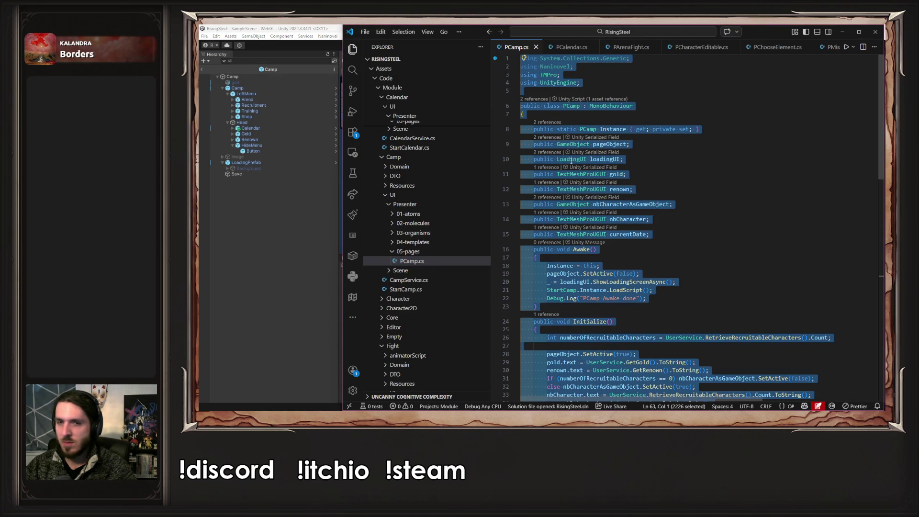
pyautogui.click(684, 267)
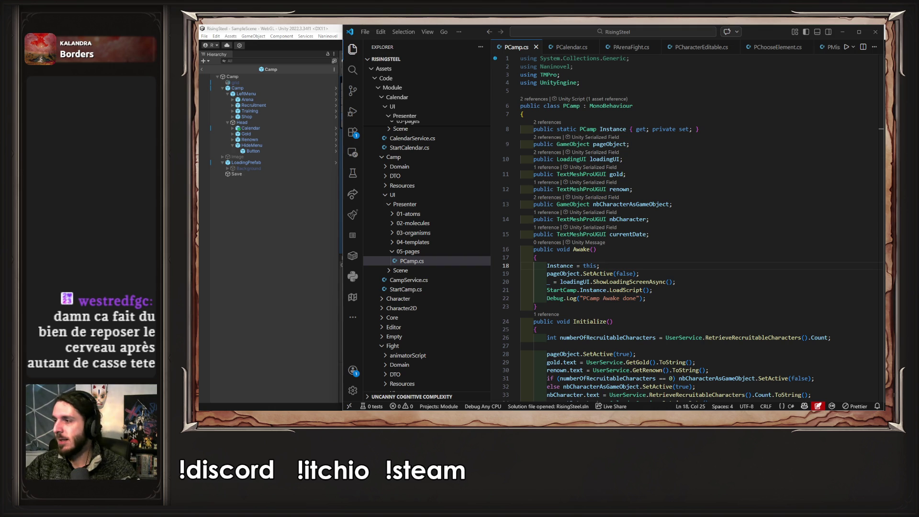
# Add IUIActor to PCamp's class declaration and generate the IUIActor interface via Quick Fix
pyautogui.click(643, 106)
pyautogui.write(', IUIActor')
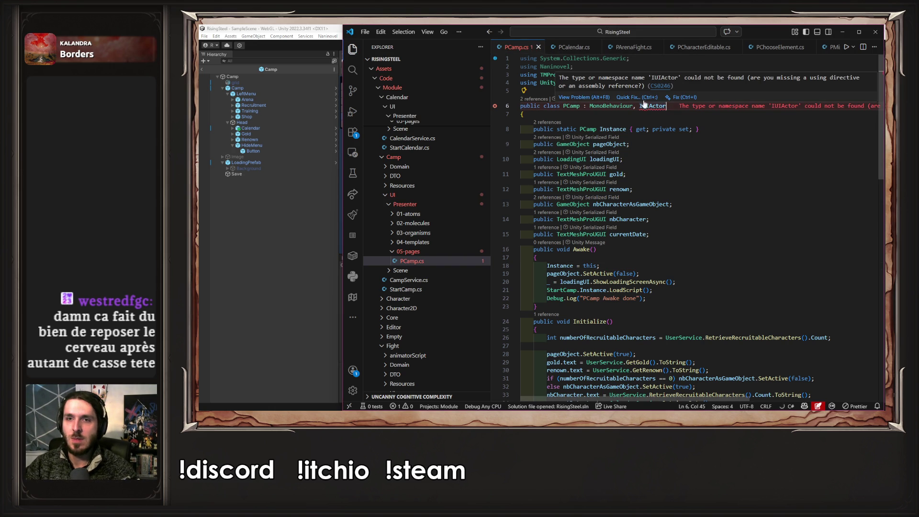
pyautogui.click(637, 97)
pyautogui.click(652, 122)
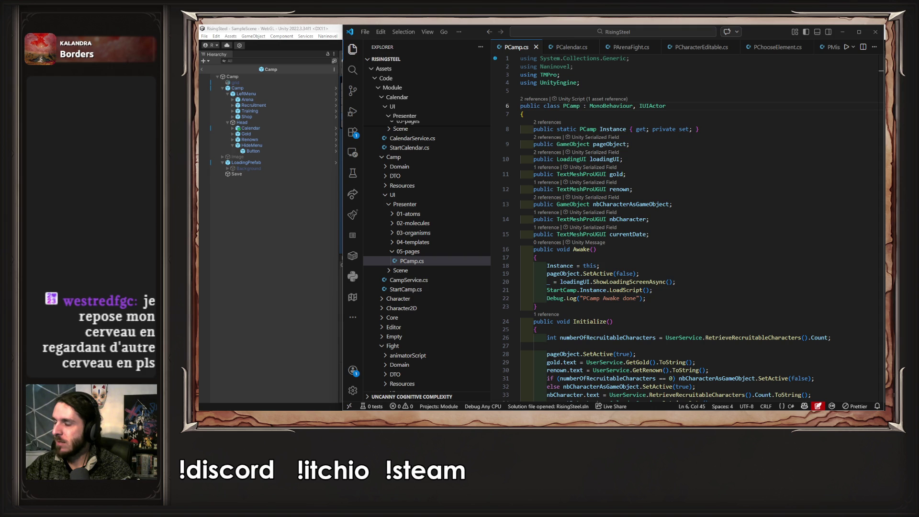
# Insert blank lines between the currentDate field and the Awake method
pyautogui.scroll(-1, 683, 215)
pyautogui.click(682, 216)
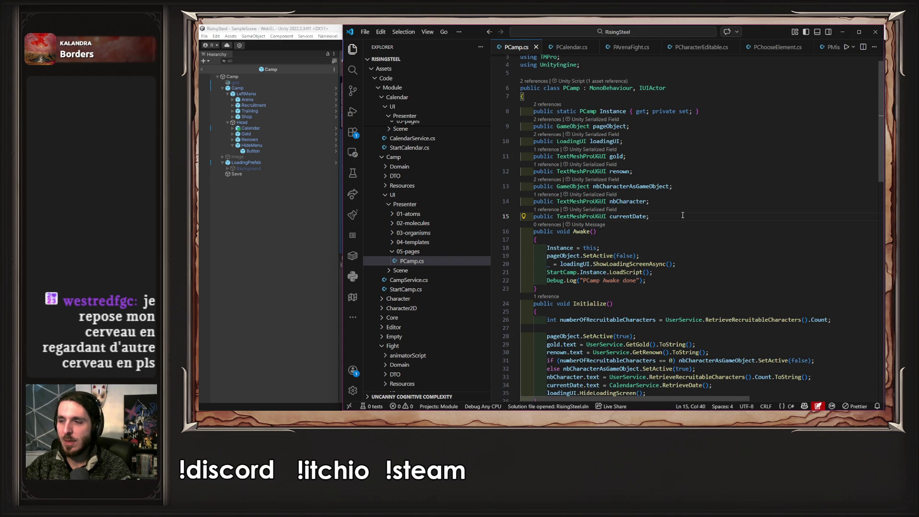
pyautogui.press('Return')
pyautogui.press('Return')
pyautogui.press('Return')
pyautogui.press('Up')
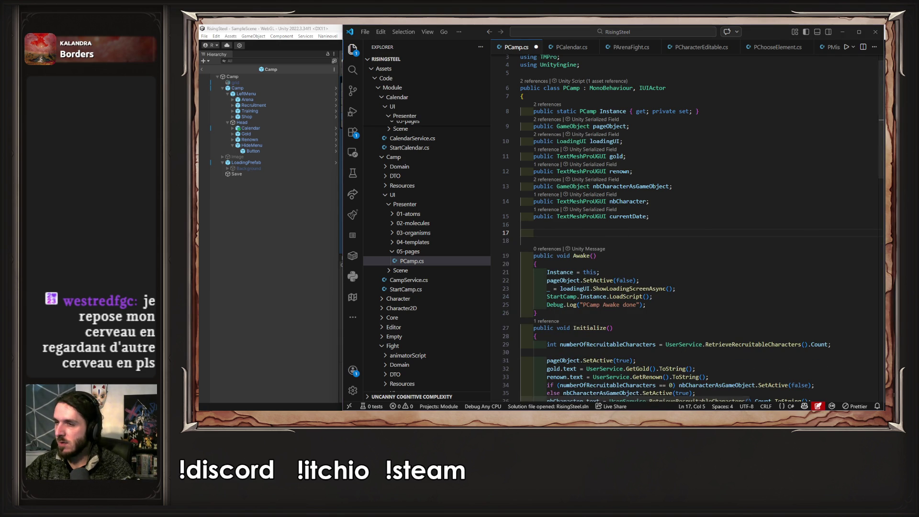
# Paste an OnVisibilityChanged method and make its if branch log "PCamp window opened"
pyautogui.write('public void OnVisibilityChanged(bool visible)     {         if (visible)         {             OnWindowOpened();         }     }')
pyautogui.hotkey('ctrl', 's')
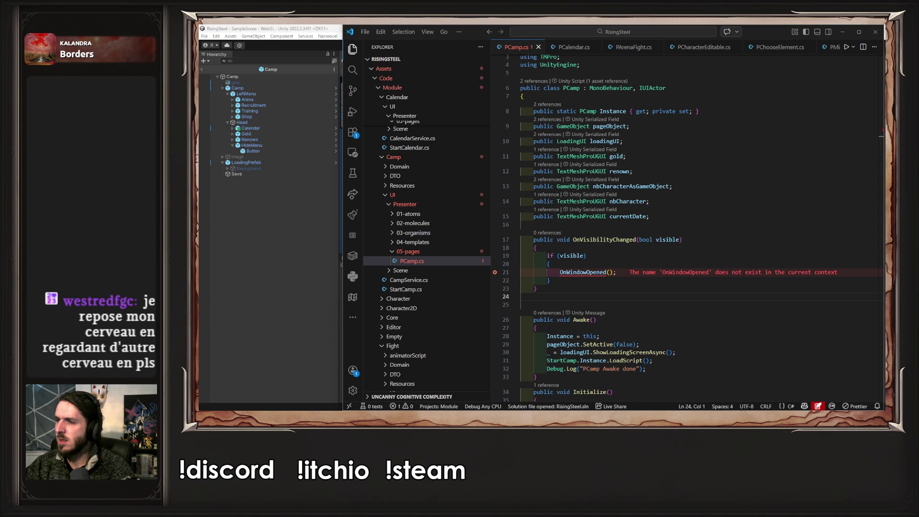
pyautogui.moveTo(618, 272); pyautogui.dragTo(559, 272)
pyautogui.write('Debug.Log("PCamp window opened");')
# Add an else branch logging the window closed, save PCamp.cs, and bring Unity forward
pyautogui.click(593, 281)
pyautogui.write('else {')
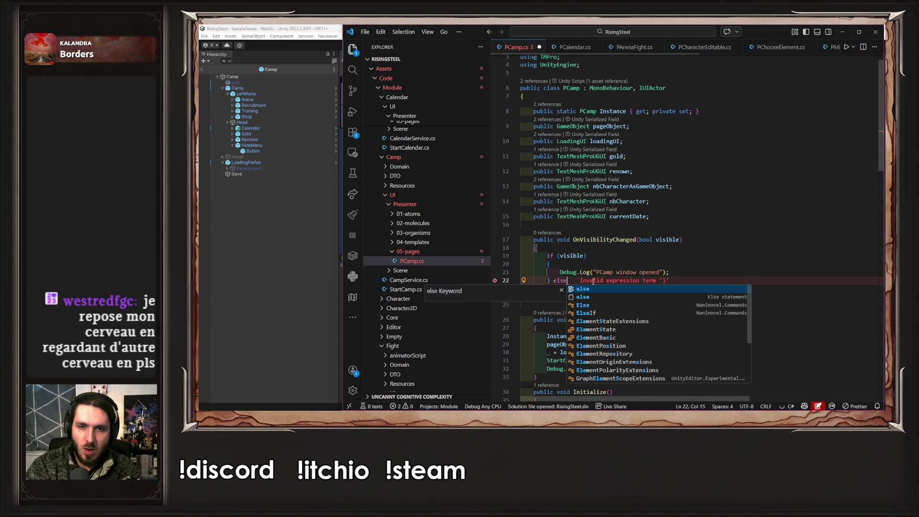
pyautogui.press('Tab')
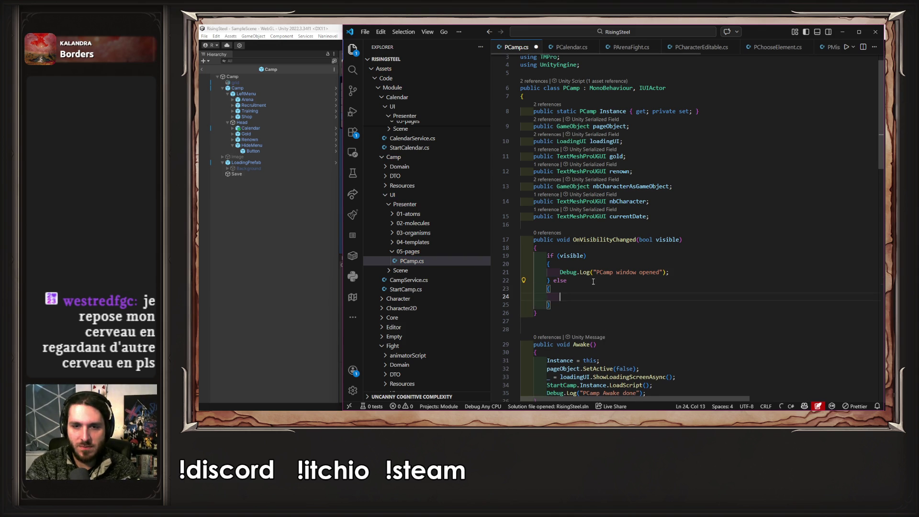
pyautogui.click(593, 282)
pyautogui.hotkey('ctrl', 's')
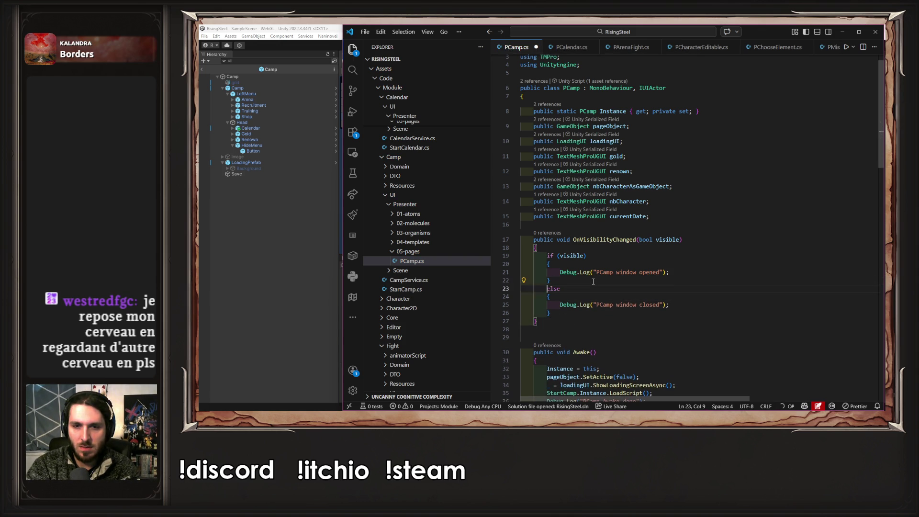
pyautogui.click(237, 270)
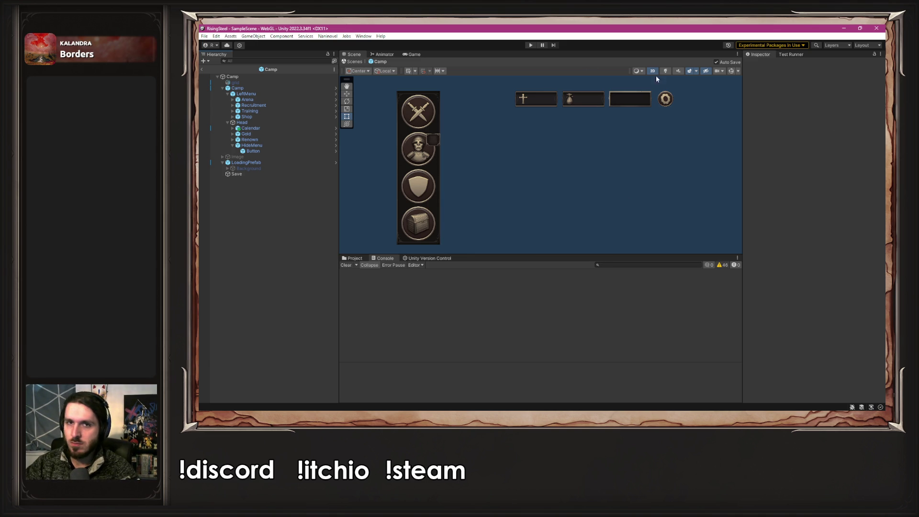
# Start a play test and a NEW GAME, checking the PCamp Awake done log code and OnVisibilityChanged
pyautogui.click(530, 45)
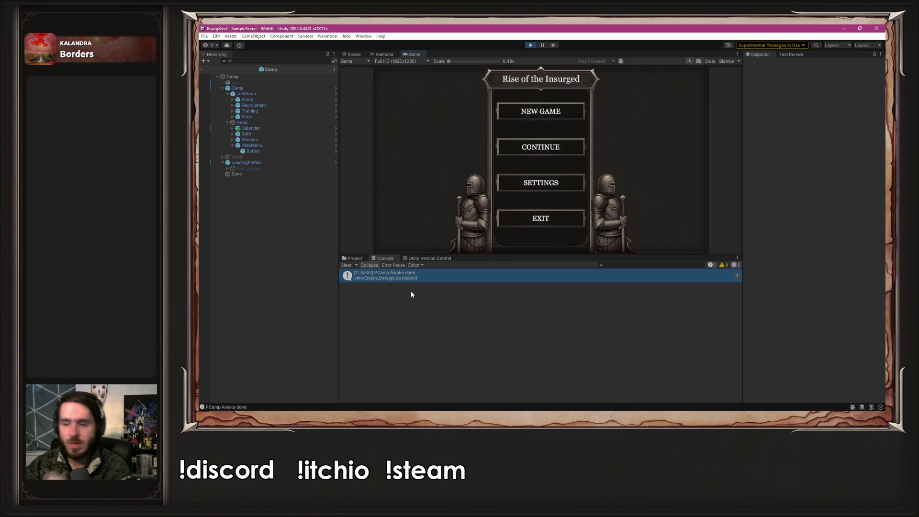
pyautogui.doubleClick(419, 271)
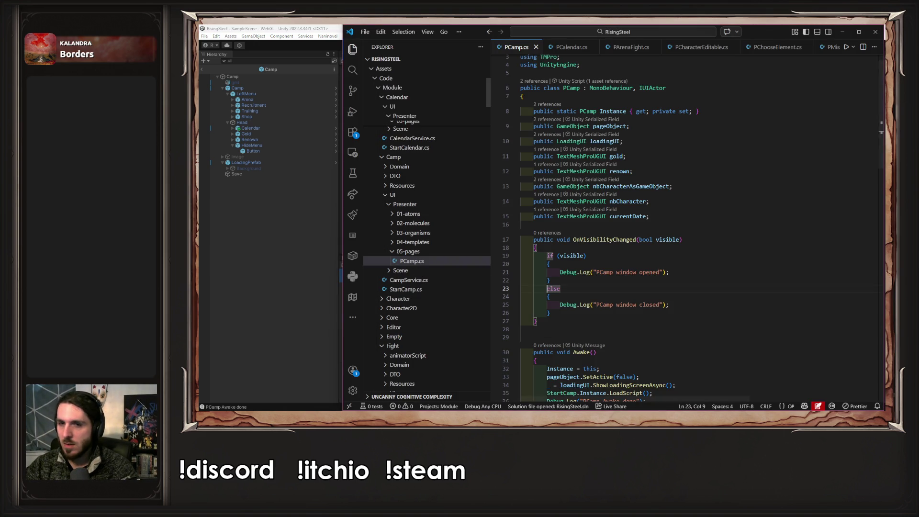
pyautogui.click(275, 290)
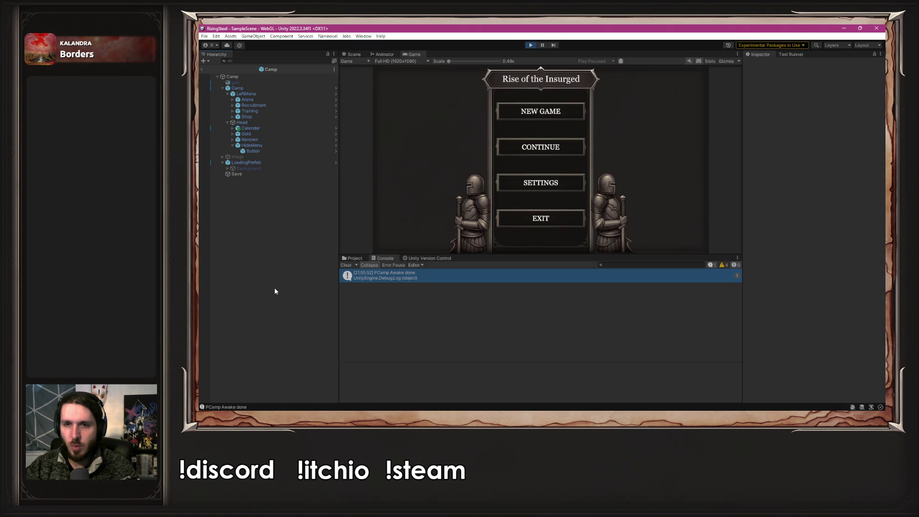
pyautogui.click(535, 114)
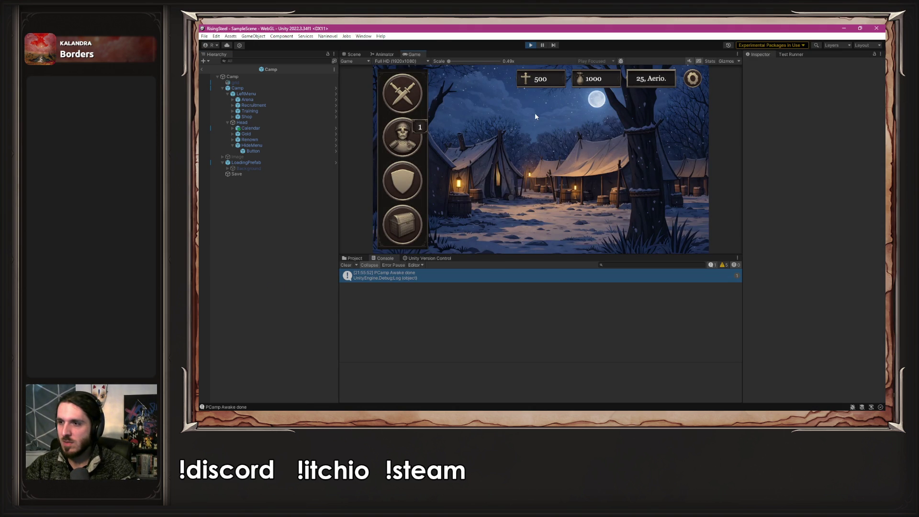
pyautogui.hotkey('alt', 'Tab')
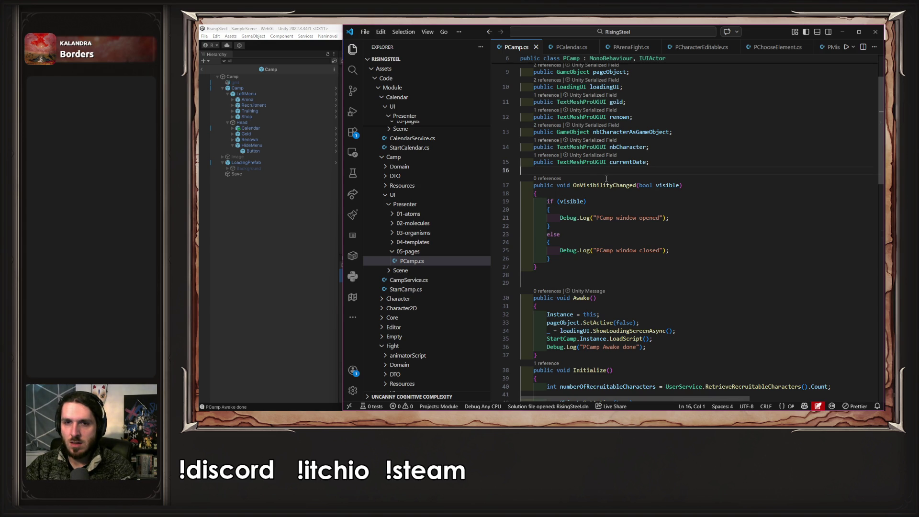
pyautogui.doubleClick(603, 185)
pyautogui.click(264, 262)
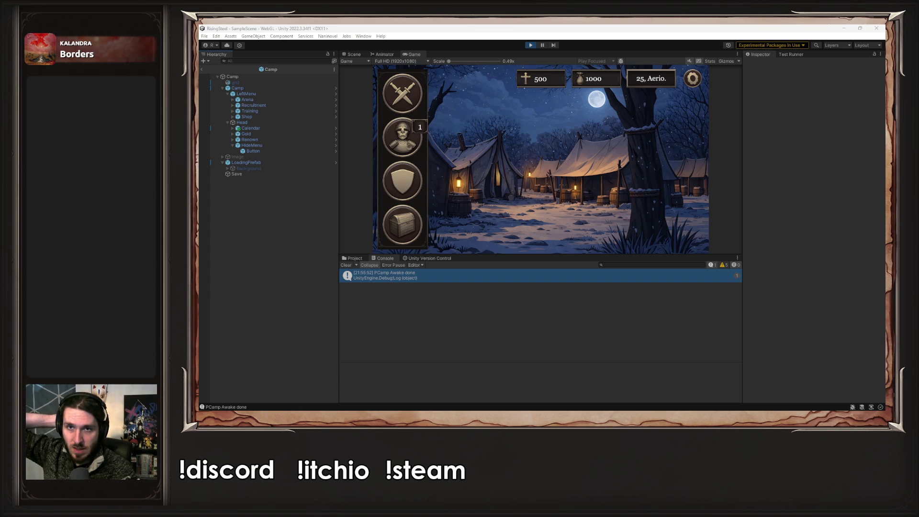
# Open and close the camp's Training panel, then stop the play test and return to PCamp.cs
pyautogui.click(407, 187)
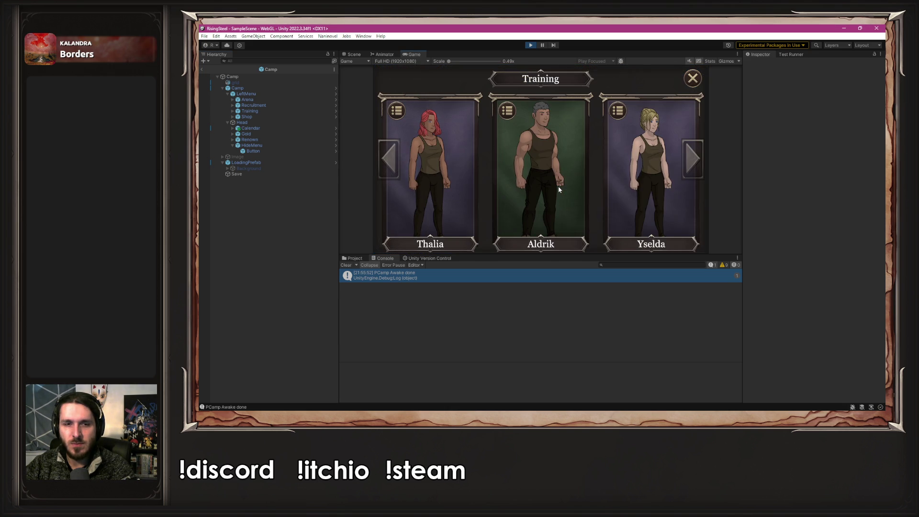
pyautogui.click(693, 79)
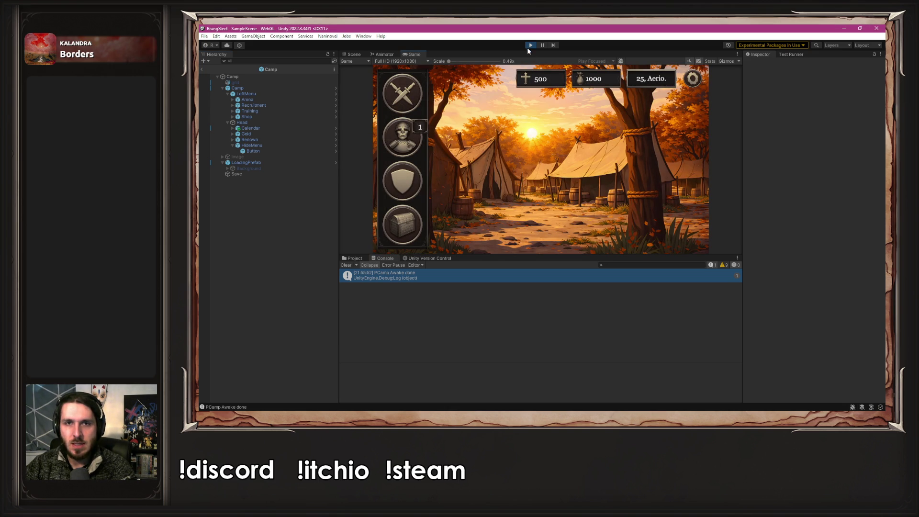
pyautogui.hotkey('ctrl', 'p')
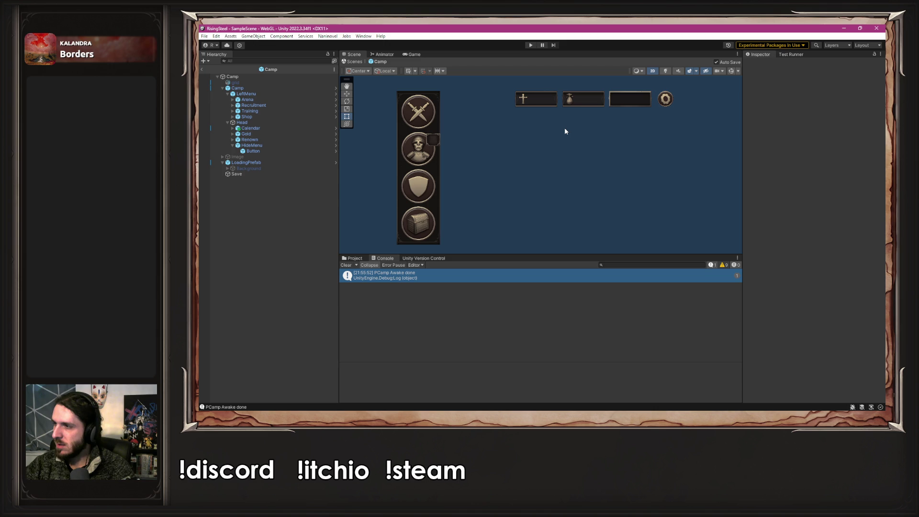
pyautogui.hotkey('alt', 'Tab')
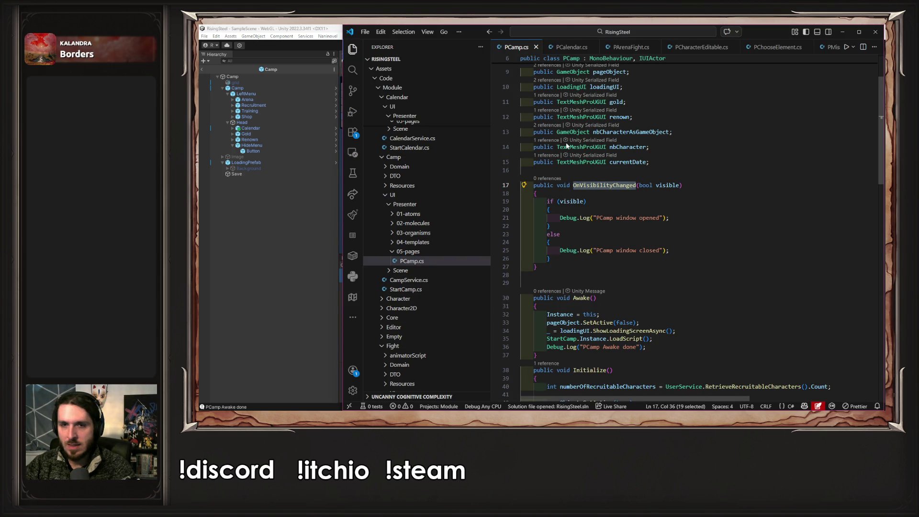
# Select all of PCamp.cs, then open and review the four-line StartCampModule.nani script
pyautogui.click(668, 217)
pyautogui.hotkey('ctrl', 'a')
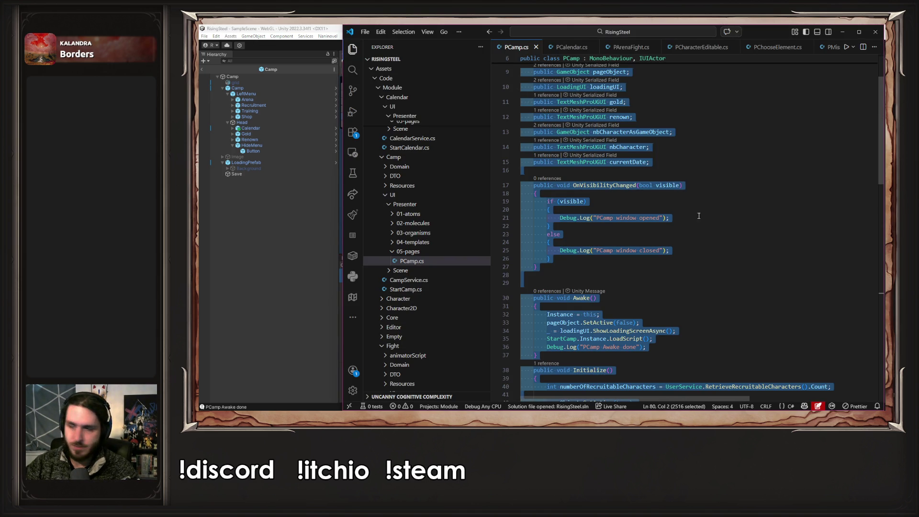
pyautogui.hotkey('alt', 'Tab')
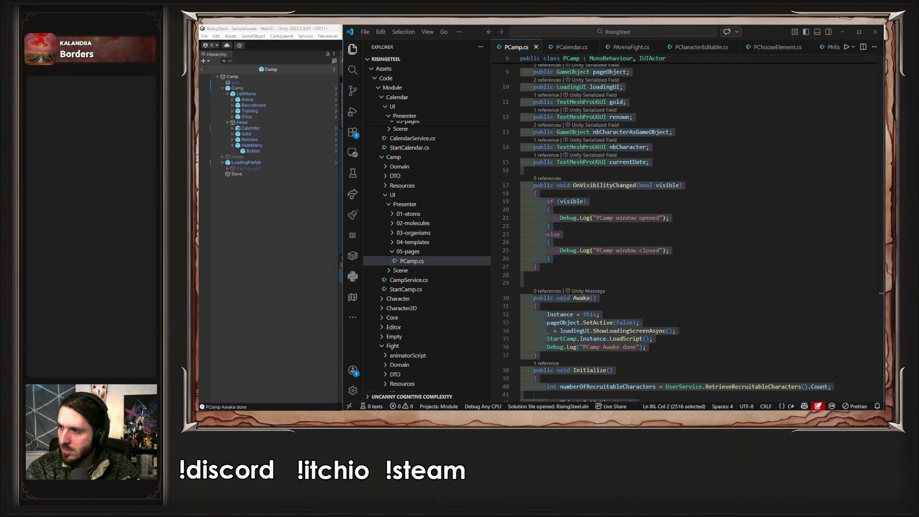
pyautogui.scroll(-5, 444, 271)
pyautogui.scroll(-15, 444, 271)
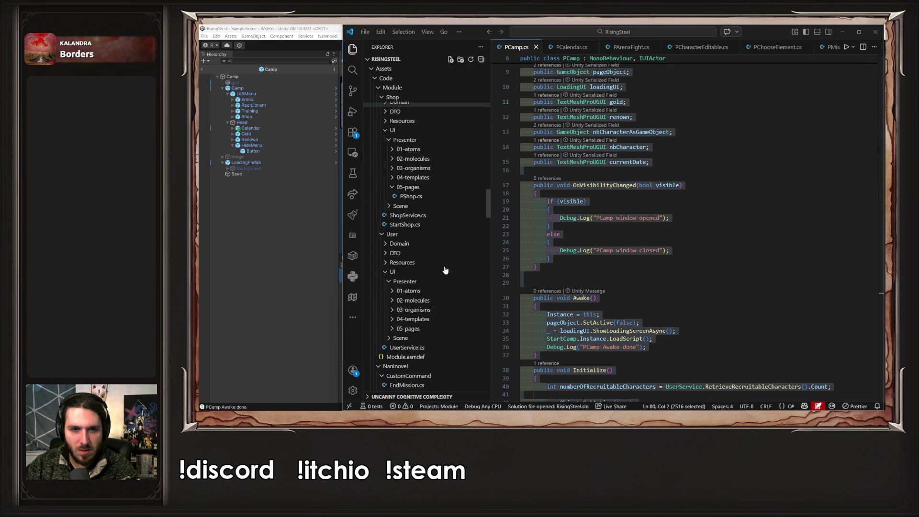
pyautogui.scroll(-10, 445, 270)
pyautogui.click(440, 249)
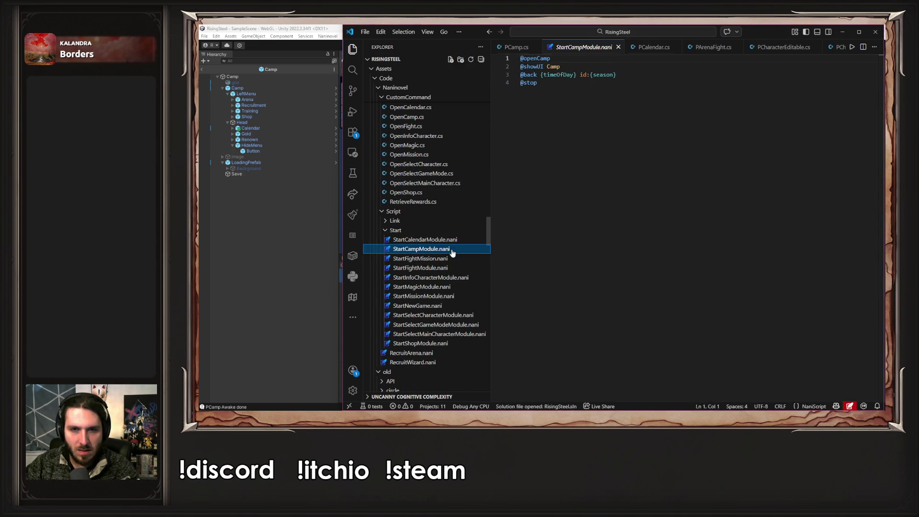
pyautogui.hotkey('ctrl', 'a')
pyautogui.click(682, 252)
pyautogui.hotkey('ctrl', 'a')
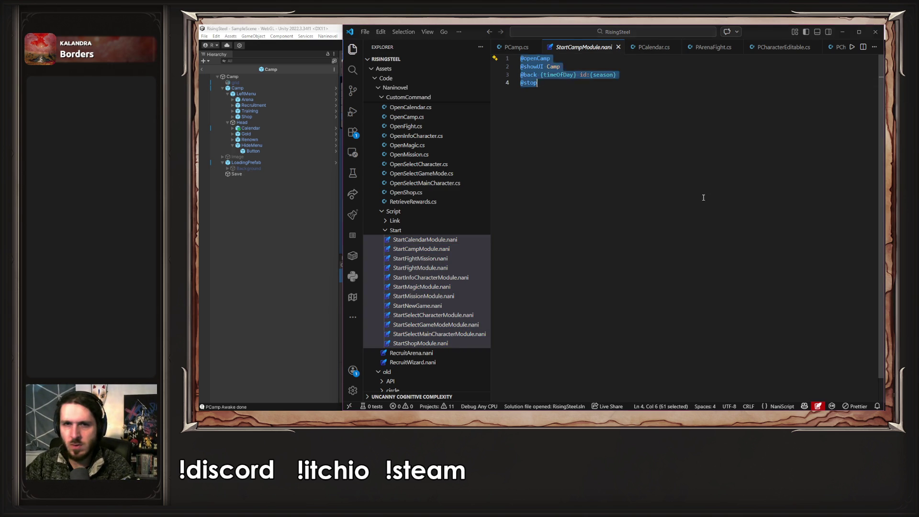
pyautogui.hotkey('ctrl', 'Tab')
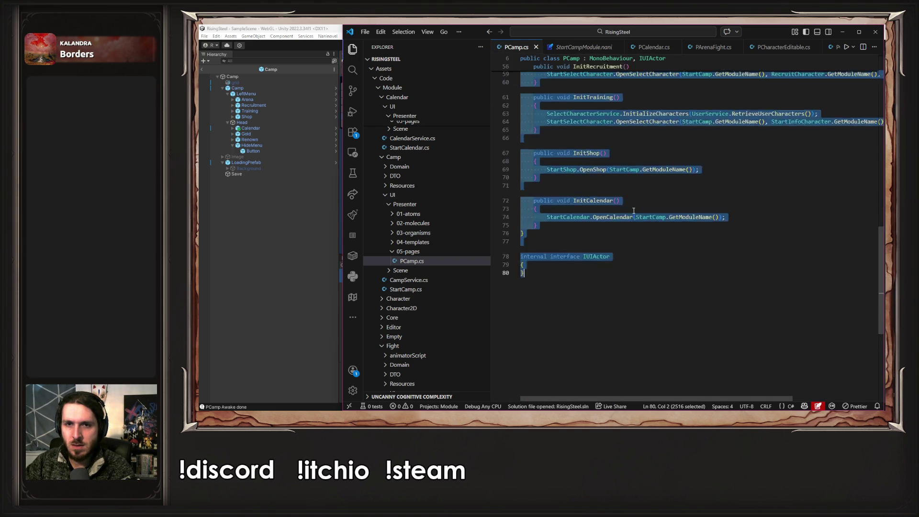
# Delete the internal IUIActor interface lines at the end of PCamp.cs
pyautogui.scroll(-3, 633, 207)
pyautogui.click(633, 207)
pyautogui.hotkey('shift', 'Up')
pyautogui.hotkey('shift', 'Up')
pyautogui.hotkey('shift', 'Home')
pyautogui.press('BackSpace')
pyautogui.press('BackSpace')
pyautogui.press('BackSpace')
pyautogui.scroll(15, 622, 192)
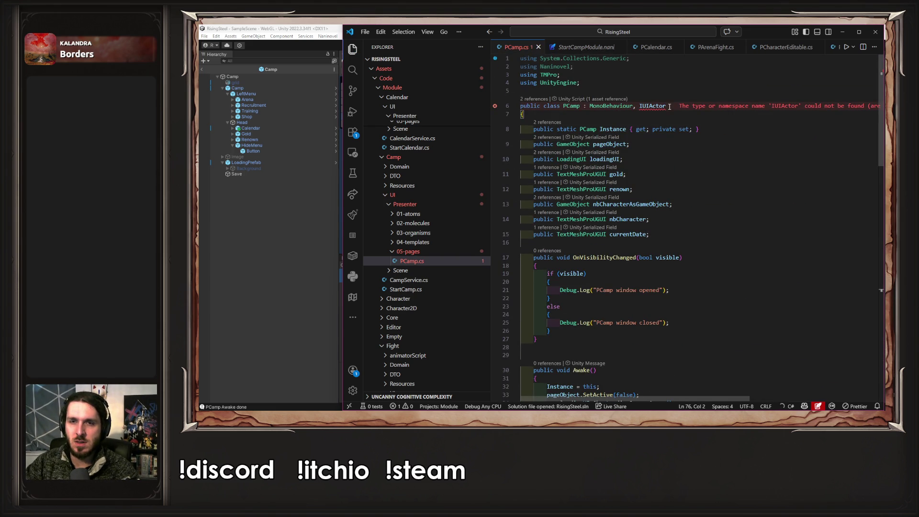
pyautogui.click(644, 97)
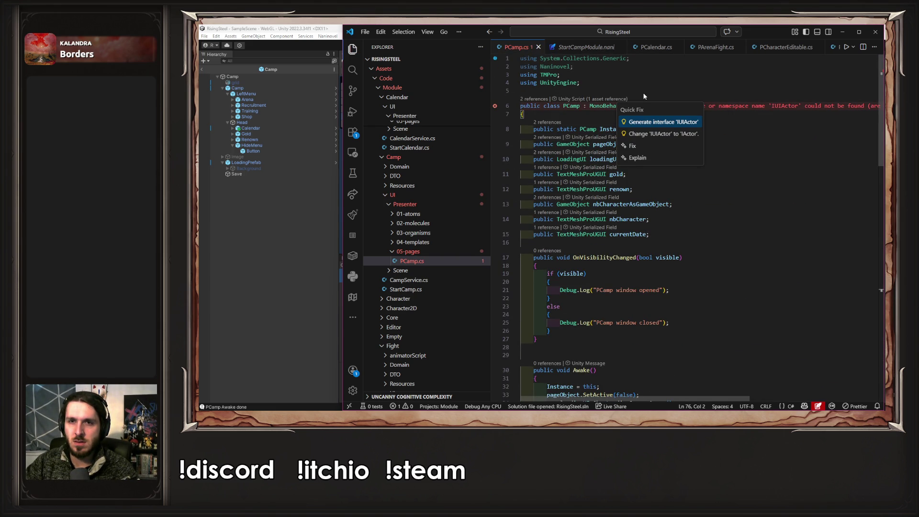
pyautogui.click(660, 137)
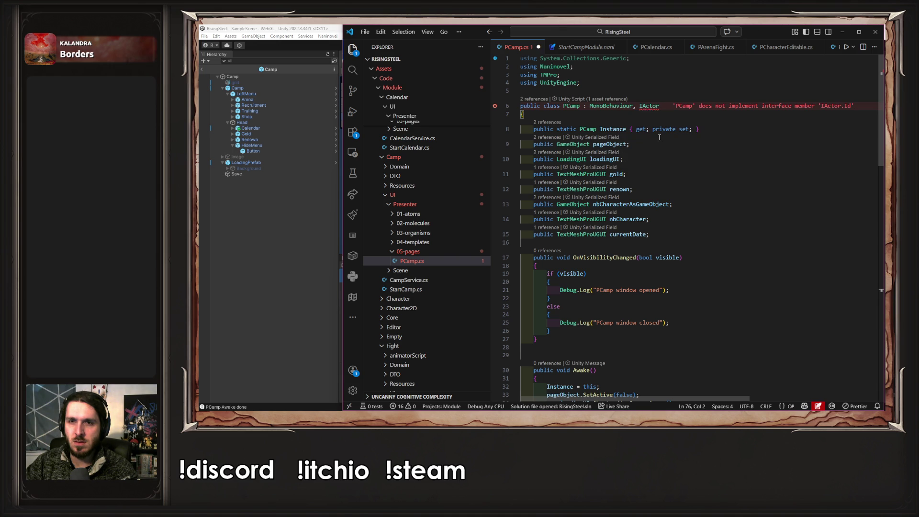
pyautogui.moveTo(649, 109)
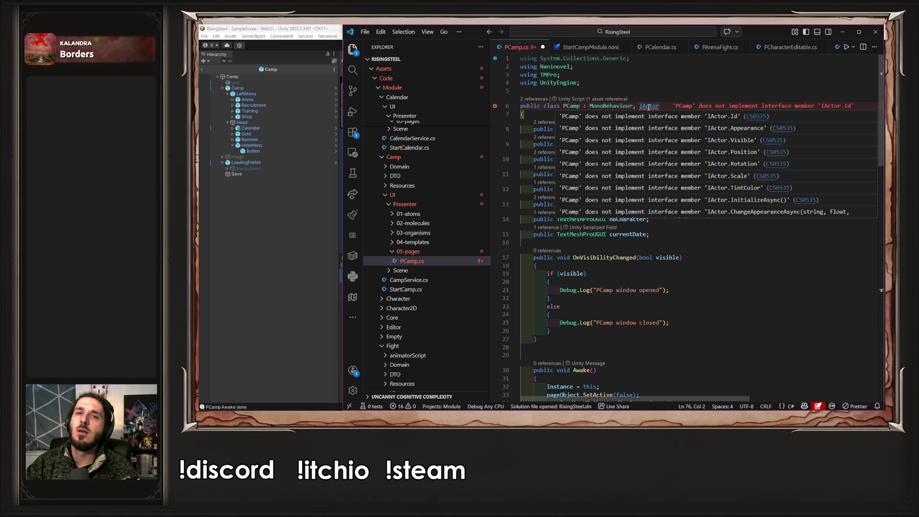
pyautogui.hotkey('ctrl', 'z')
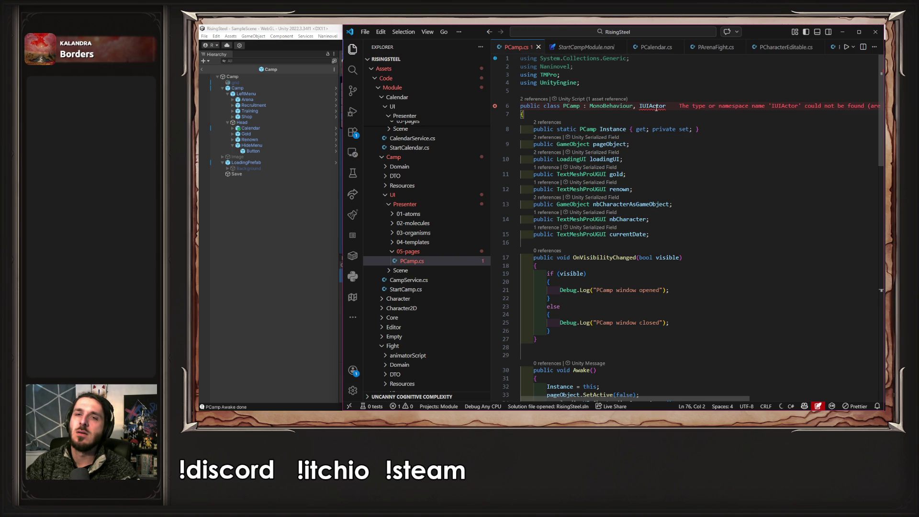
pyautogui.click(644, 97)
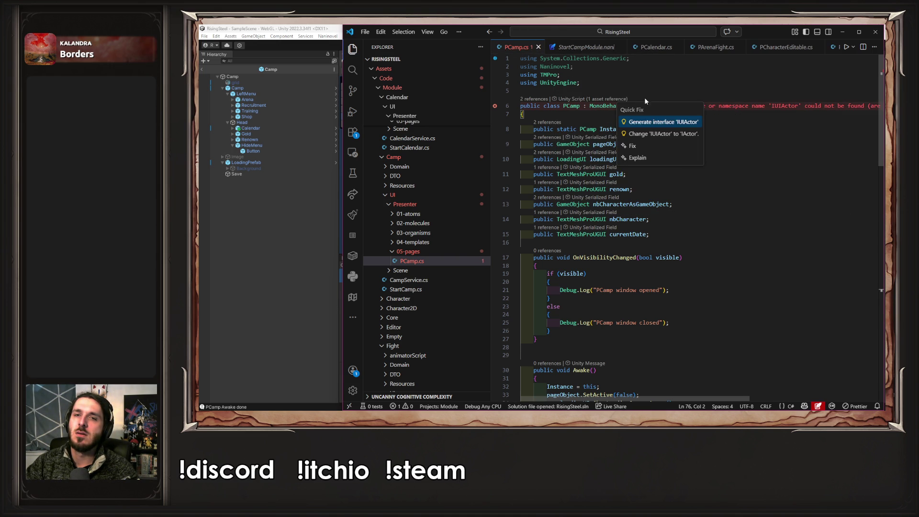
pyautogui.click(662, 134)
pyautogui.hotkey('ctrl', 's')
pyautogui.moveTo(651, 107)
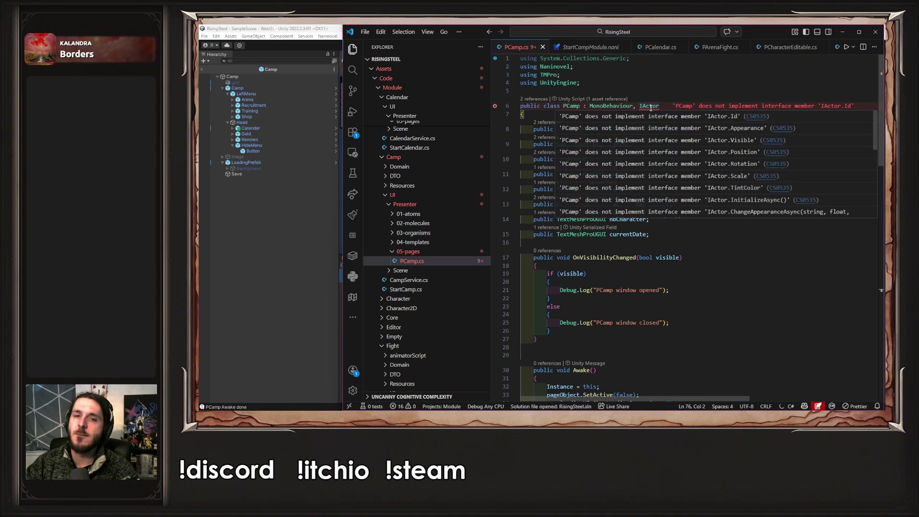
pyautogui.click(655, 105)
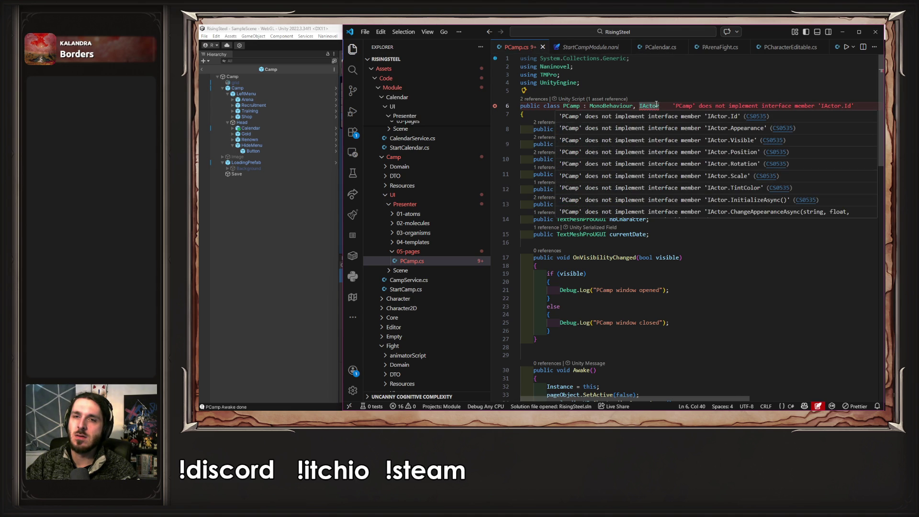
pyautogui.hotkey('ctrl', 'z')
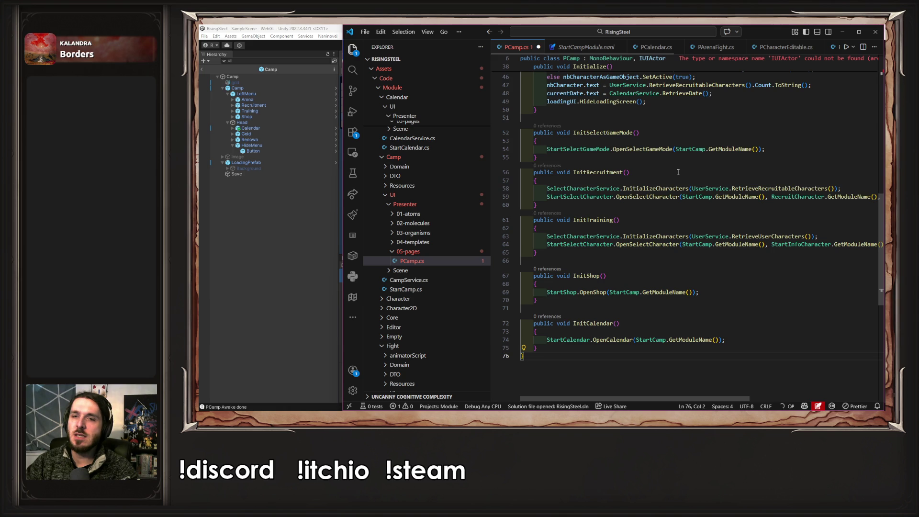
pyautogui.scroll(10, 684, 181)
pyautogui.scroll(3, 684, 181)
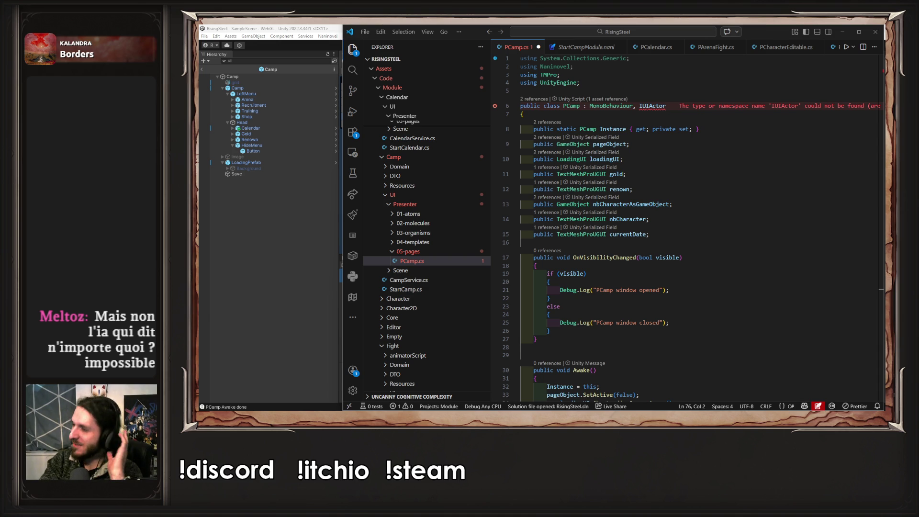
pyautogui.doubleClick(656, 105)
pyautogui.press('BackSpace')
pyautogui.press('BackSpace')
pyautogui.press('BackSpace')
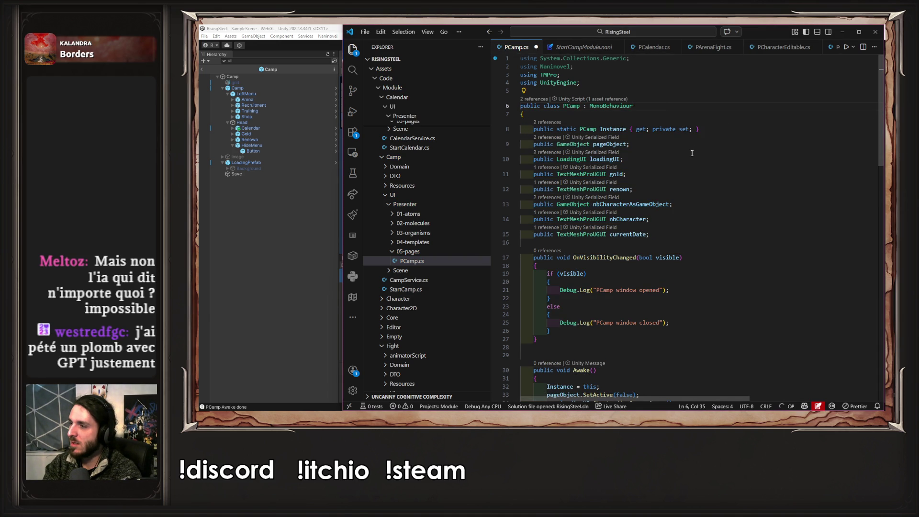
pyautogui.scroll(-15, 692, 153)
pyautogui.scroll(5, 677, 208)
pyautogui.scroll(15, 677, 209)
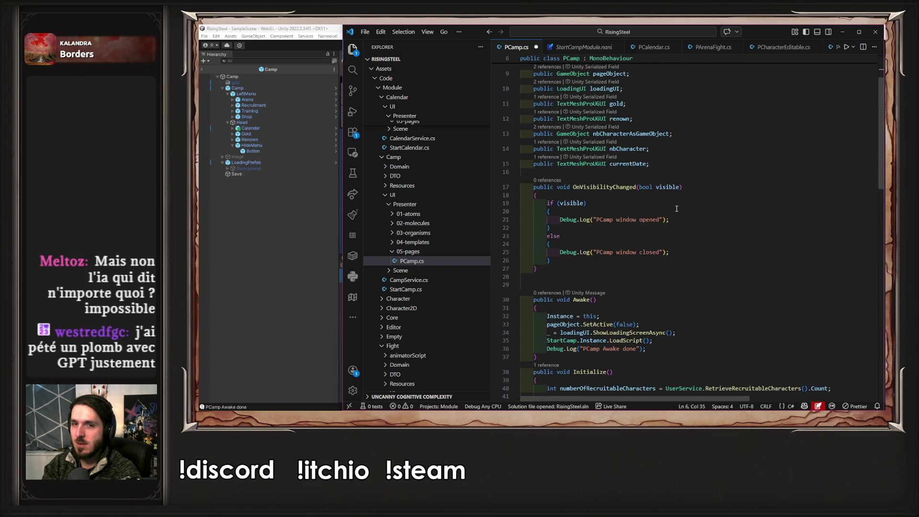
pyautogui.moveTo(539, 339)
pyautogui.mouseDown()
pyautogui.moveTo(522, 266)
pyautogui.moveTo(488, 256)
pyautogui.mouseUp()
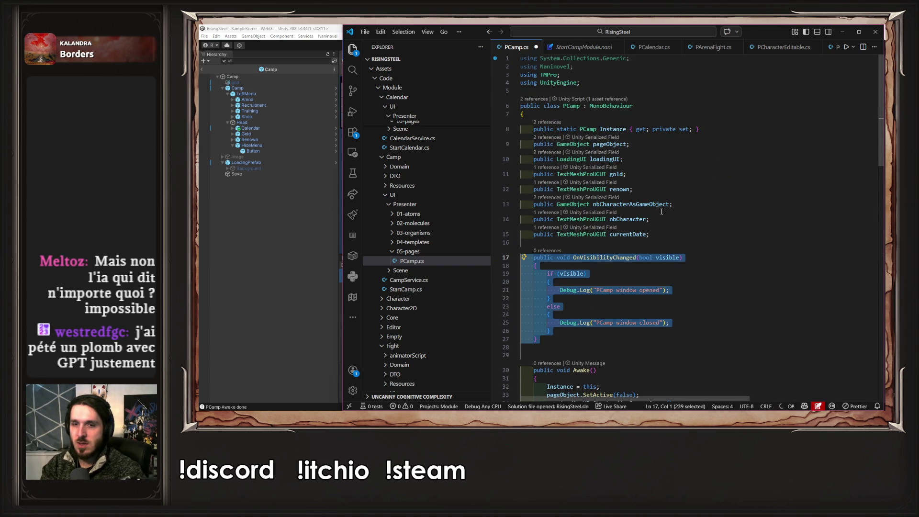
pyautogui.hotkey('ctrl', 'z')
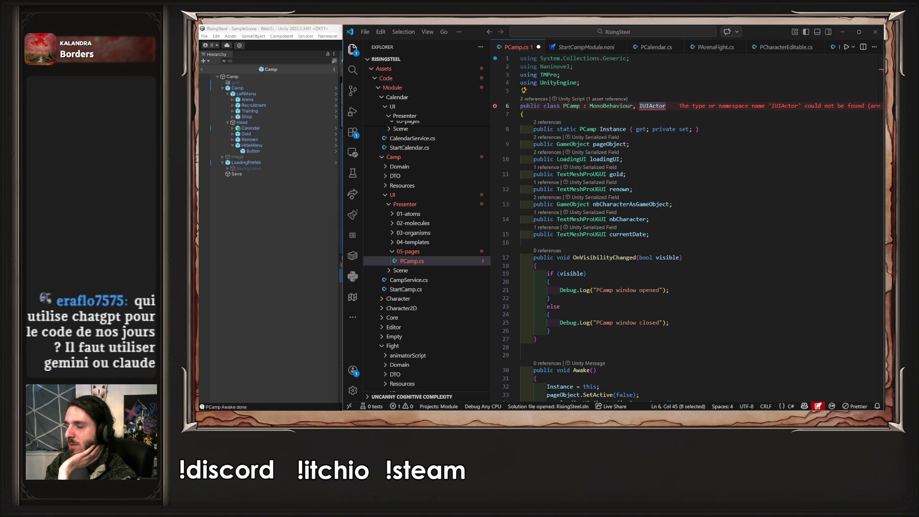
# Drop ', IUIActor' after MonoBehaviour in the PCamp class declaration and save PCamp.cs
pyautogui.press('BackSpace')
pyautogui.press('BackSpace')
pyautogui.press('BackSpace')
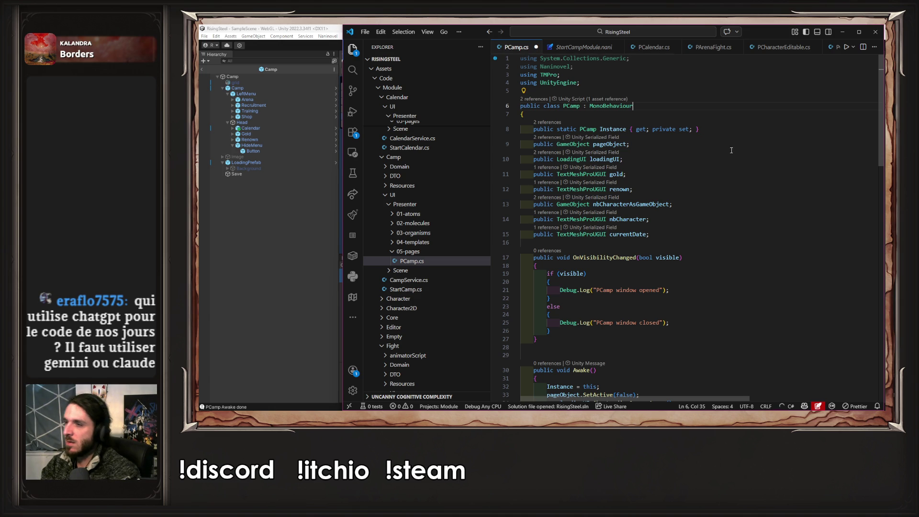
pyautogui.hotkey('ctrl', 's')
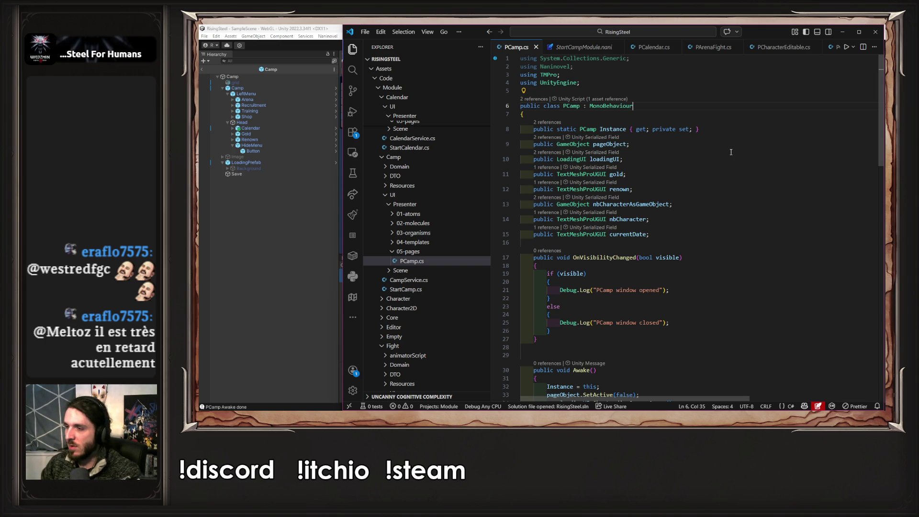
pyautogui.press('Down')
pyautogui.press('Down')
pyautogui.press('Home')
pyautogui.press('Home')
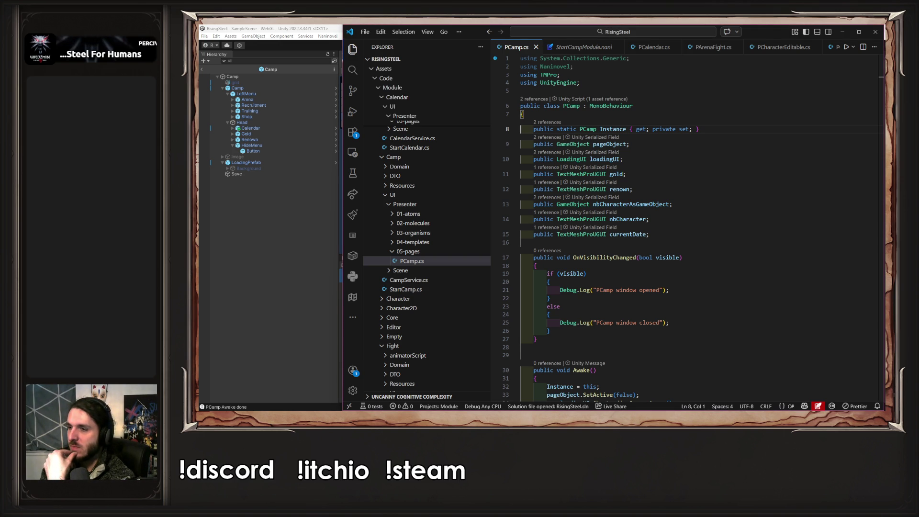
pyautogui.click(783, 253)
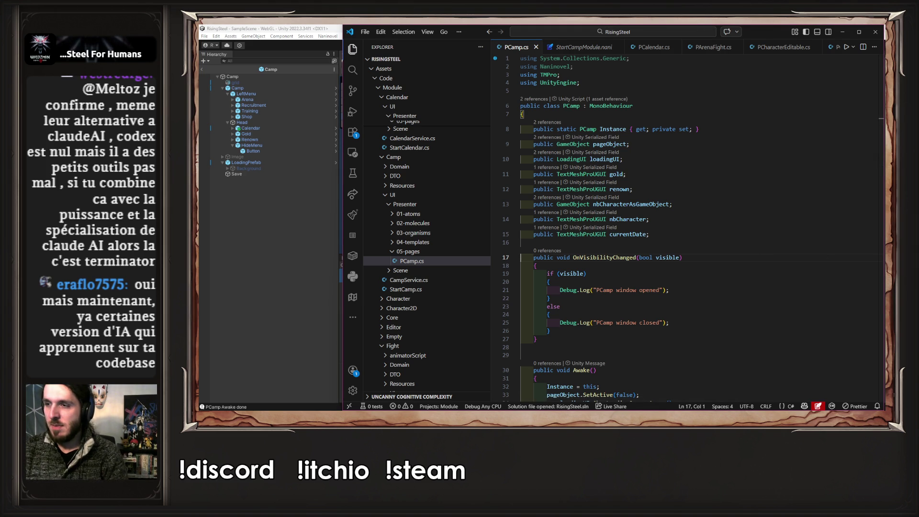
pyautogui.scroll(-5, 727, 91)
pyautogui.scroll(5, 687, 124)
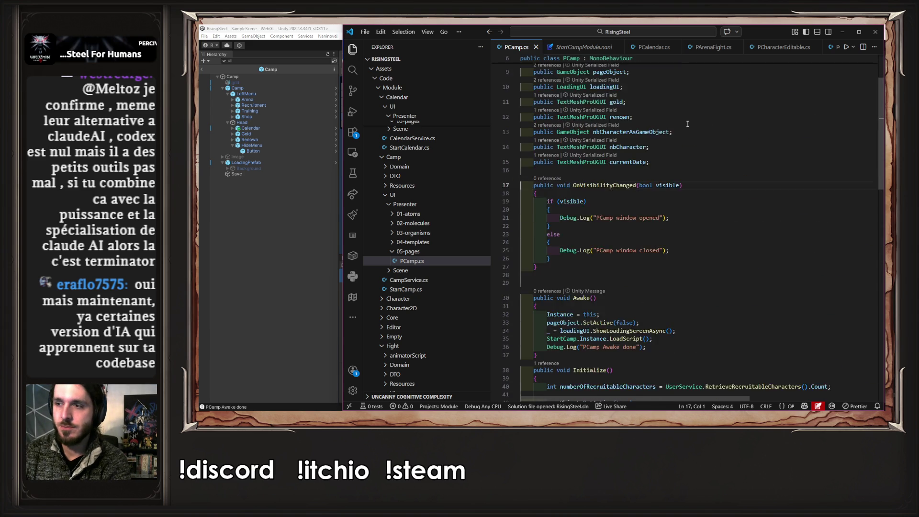
# Delete the OnVisibilityChanged method and its trailing blank lines from PCamp.cs
pyautogui.click(580, 47)
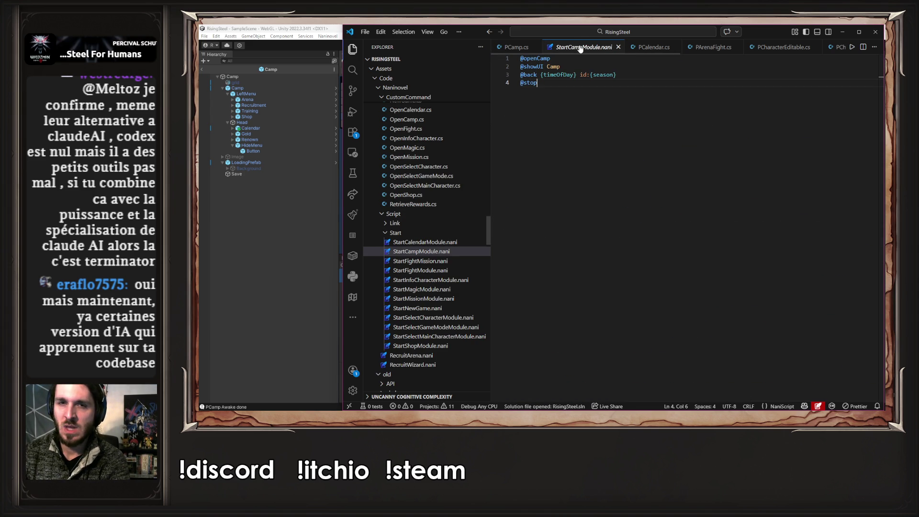
pyautogui.middleClick(580, 47)
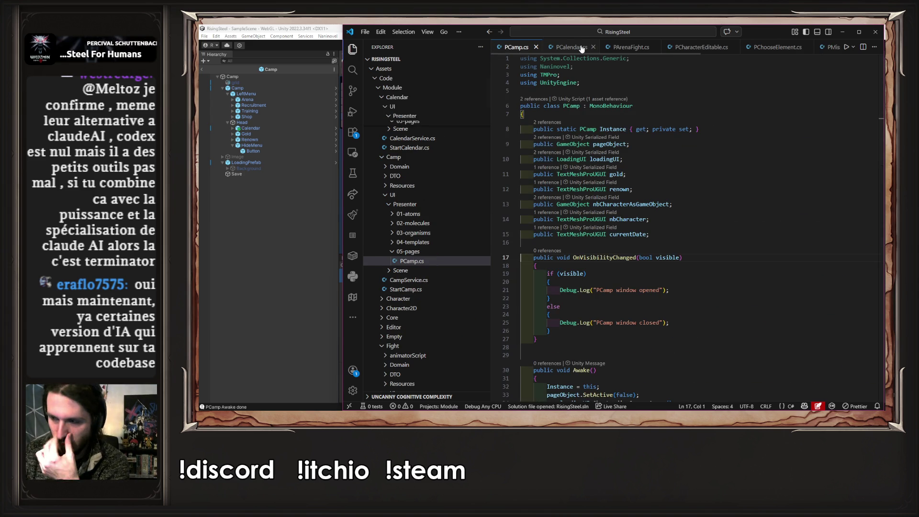
pyautogui.scroll(-3, 612, 158)
pyautogui.moveTo(544, 267)
pyautogui.mouseDown()
pyautogui.moveTo(508, 193)
pyautogui.moveTo(490, 186)
pyautogui.mouseUp()
pyautogui.press('Delete')
pyautogui.press('BackSpace')
pyautogui.press('BackSpace')
pyautogui.scroll(-9, 703, 202)
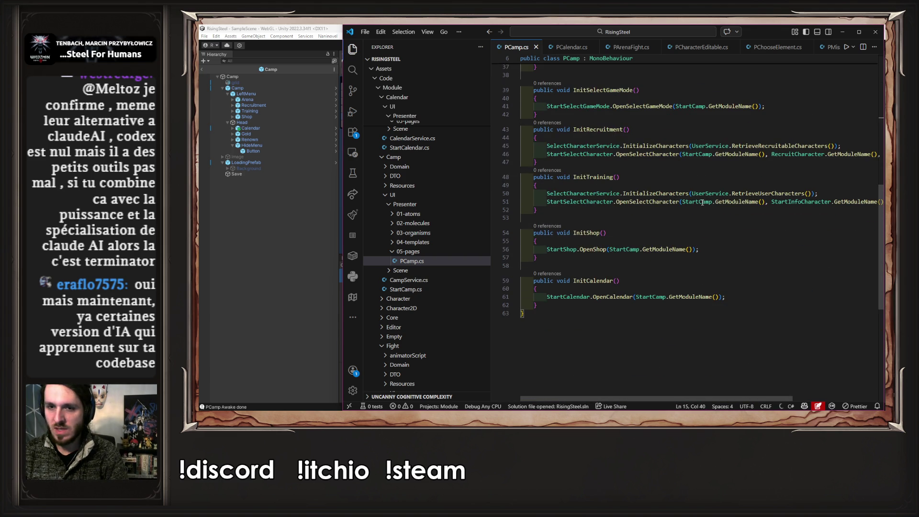
pyautogui.scroll(7, 701, 204)
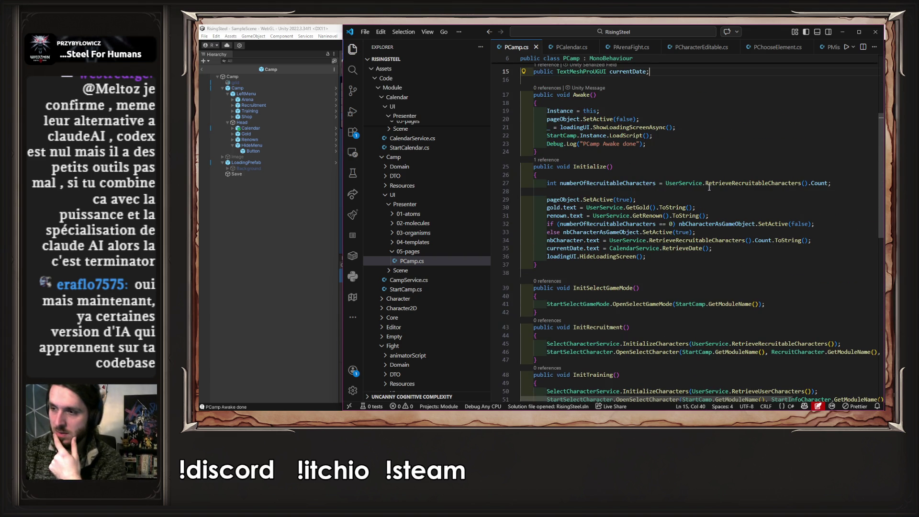
pyautogui.scroll(-6, 704, 198)
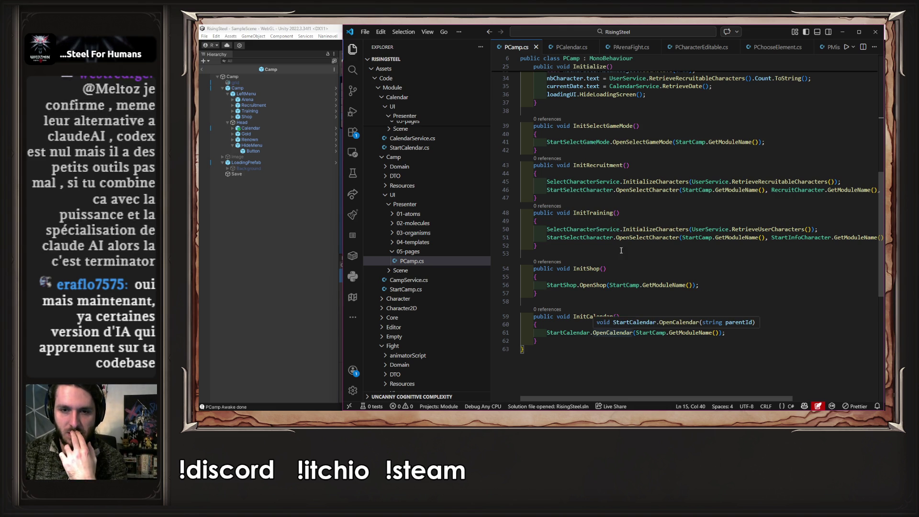
pyautogui.scroll(6, 635, 294)
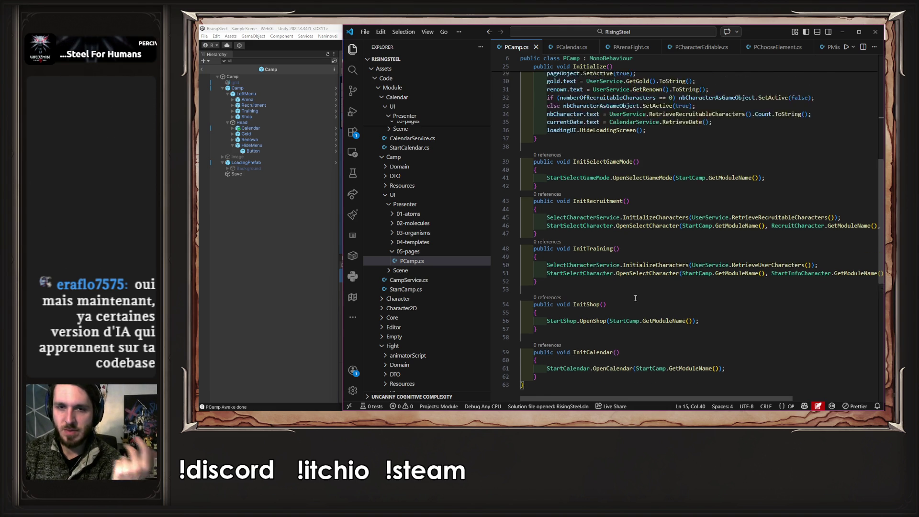
pyautogui.scroll(3, 633, 291)
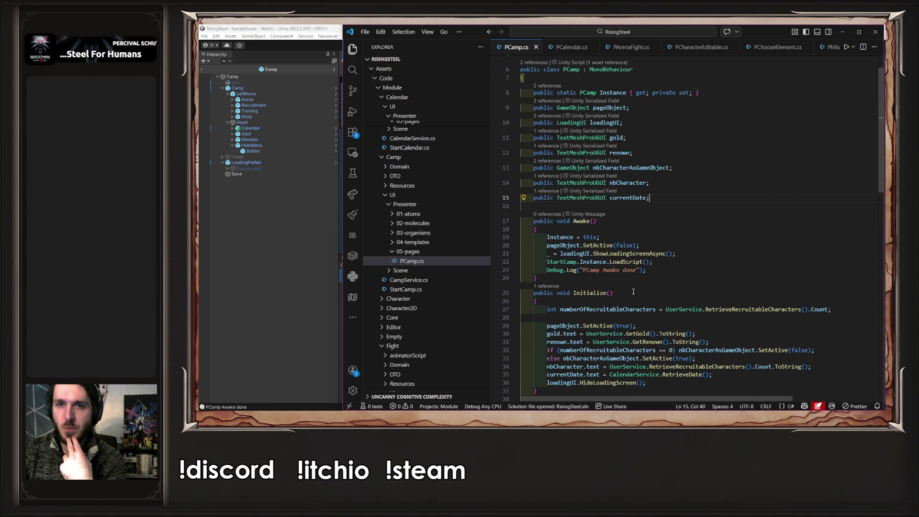
# Remove the empty line inside the Initialize method
pyautogui.click(655, 246)
pyautogui.hotkey('shift', 'Home')
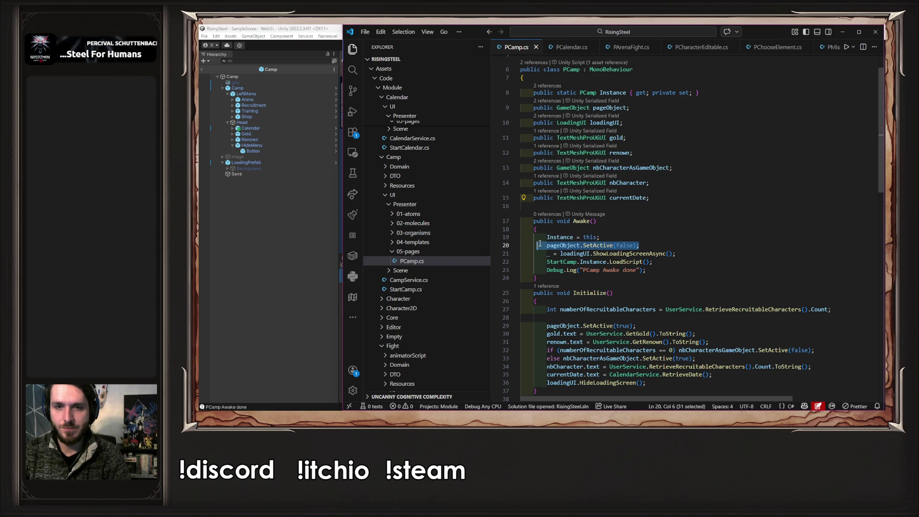
pyautogui.scroll(-3, 669, 245)
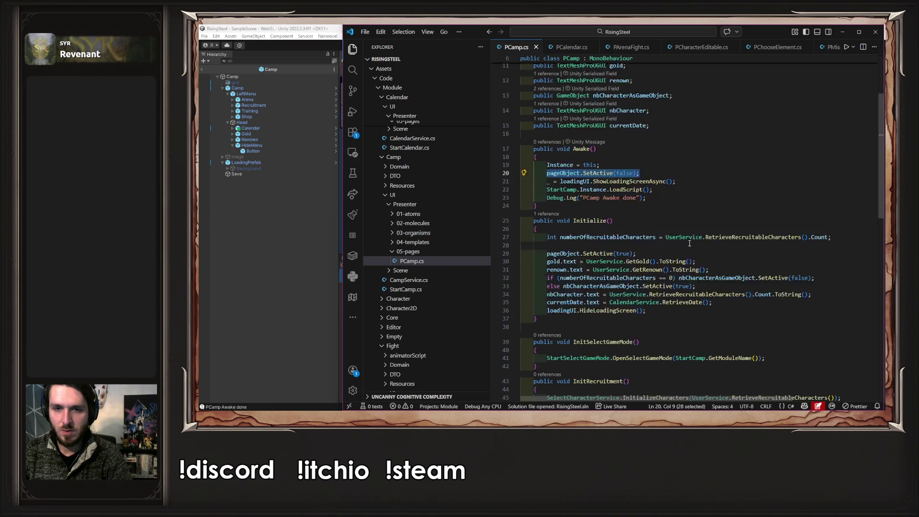
pyautogui.click(599, 190)
pyautogui.press('BackSpace')
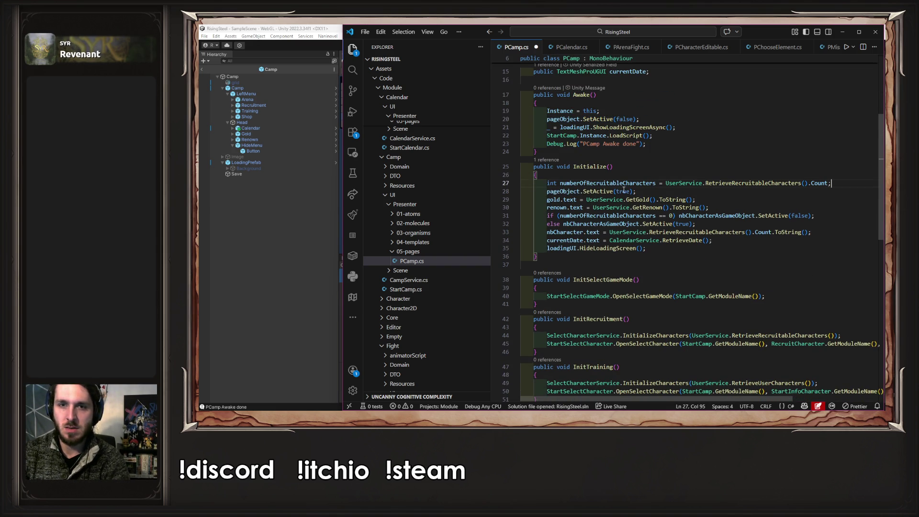
pyautogui.scroll(-5, 729, 195)
# Add a private void Exit() method calling pageObject.SetActive(false) below InitCalendar and save
pyautogui.click(754, 271)
pyautogui.press('Down')
pyautogui.press('Return')
pyautogui.press('Return')
pyautogui.write('pri')
pyautogui.press('Tab')
pyautogui.write('void ')
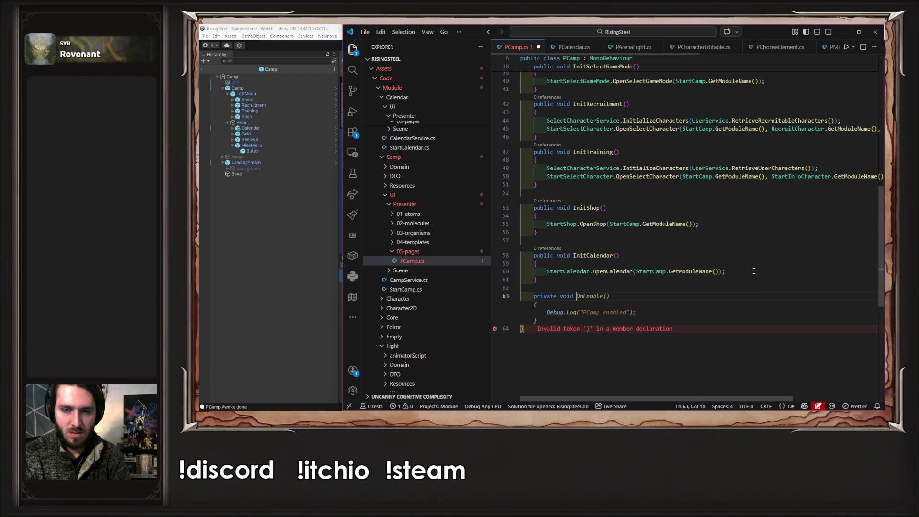
pyautogui.write('Exit()')
pyautogui.press('Return')
pyautogui.write('{')
pyautogui.press('Return')
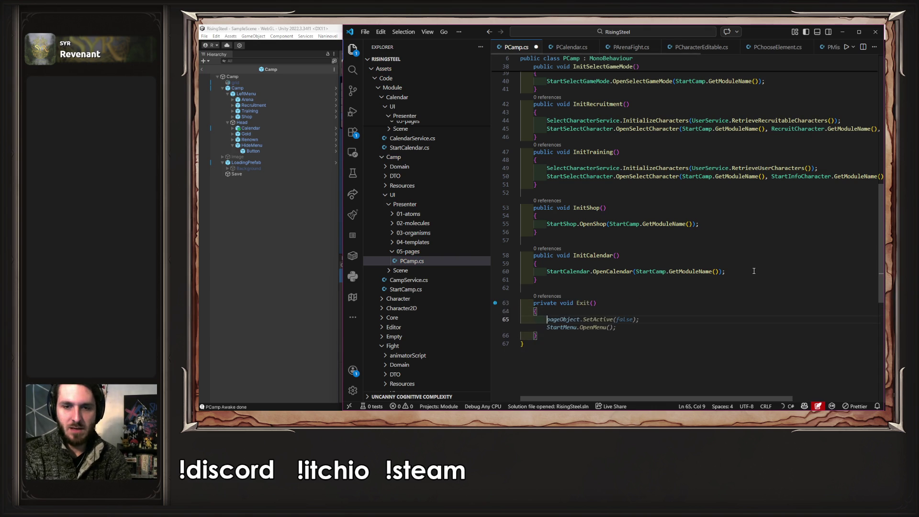
pyautogui.press('Tab')
pyautogui.hotkey('ctrl', 's')
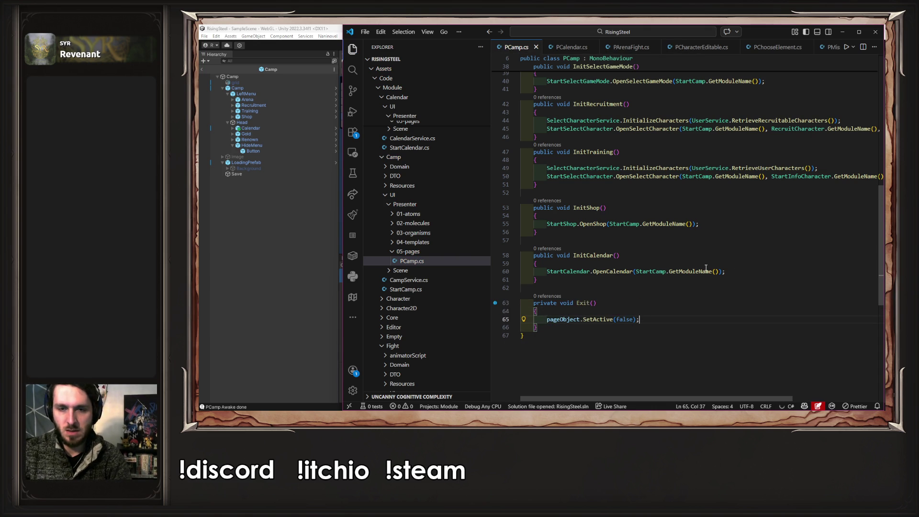
# Add an Exit(); call to the InitCalendar and InitShop methods
pyautogui.press('Up')
pyautogui.press('Up')
pyautogui.hotkey('ctrl', 'Left')
pyautogui.hotkey('ctrl', 'Left')
pyautogui.hotkey('ctrl', 'shift', 'Right')
pyautogui.hotkey('ctrl', 'shift', 'Right')
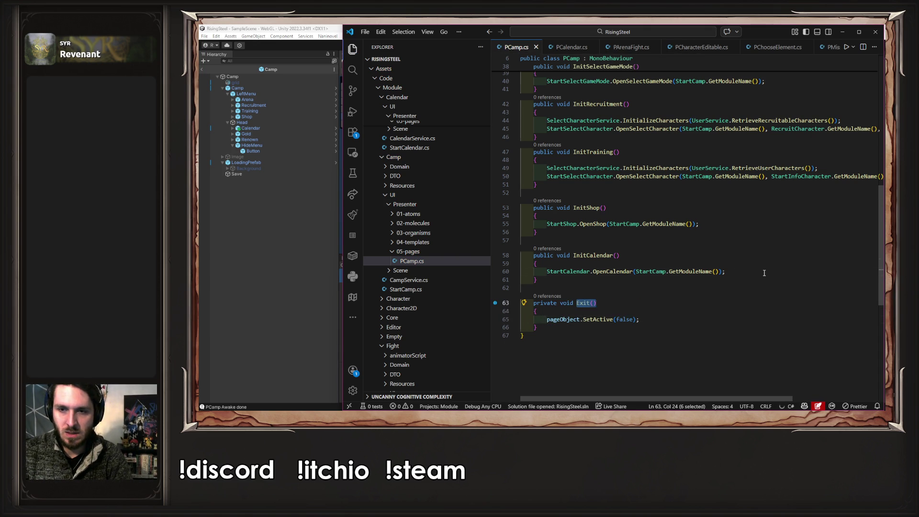
pyautogui.click(764, 273)
pyautogui.press('Up')
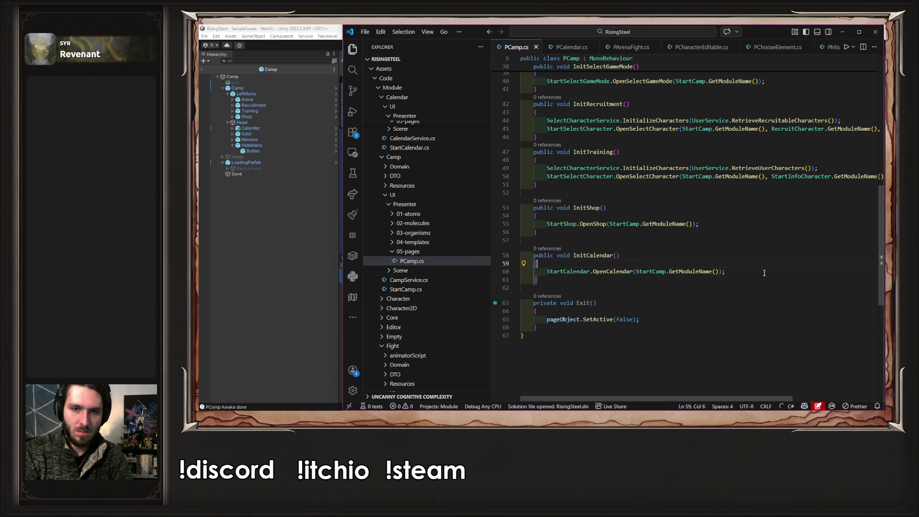
pyautogui.press('Down')
pyautogui.press('End')
pyautogui.press('Return')
pyautogui.write('Exit();')
pyautogui.press('Up')
pyautogui.press('Up')
pyautogui.press('Up')
pyautogui.press('Up')
pyautogui.press('End')
pyautogui.press('Return')
pyautogui.write('Exit();')
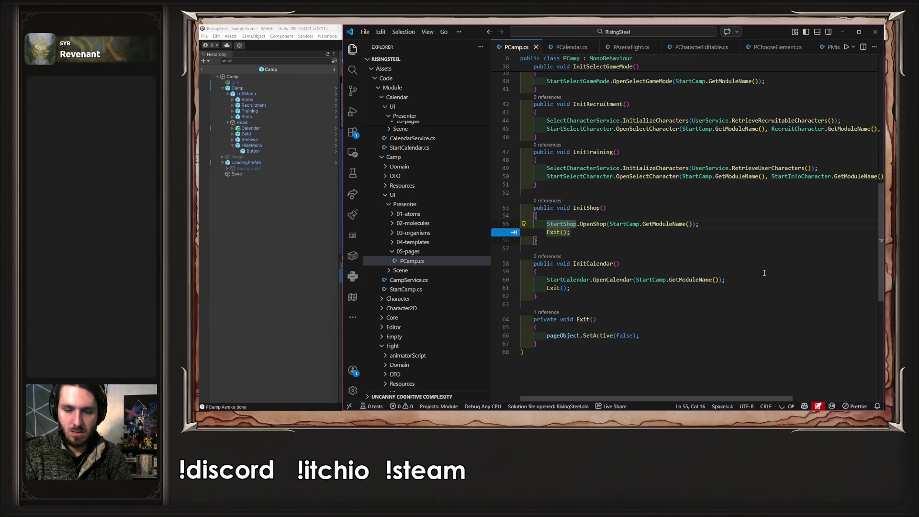
# Add Exit(); calls to InitRecruitment, InitTraining and InitSelectGameMode, then save PCamp.cs
pyautogui.press('Up')
pyautogui.press('Up')
pyautogui.press('Up')
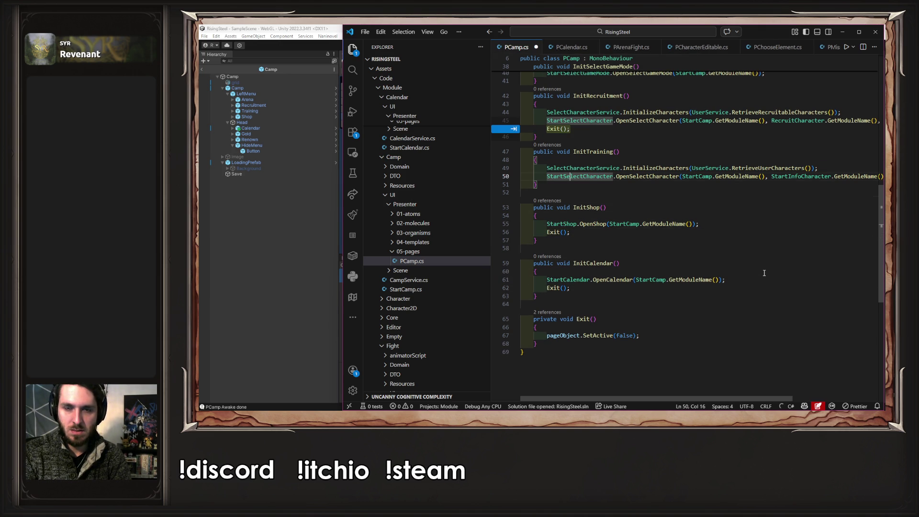
pyautogui.press('Tab')
pyautogui.hotkey('ctrl', 'c')
pyautogui.press('Down')
pyautogui.press('Down')
pyautogui.press('Down')
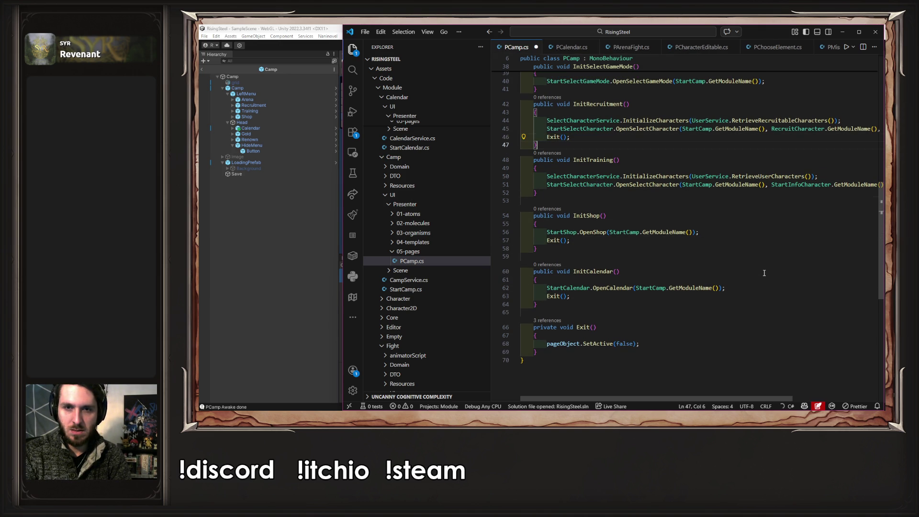
pyautogui.hotkey('ctrl', 'v')
pyautogui.press('Up')
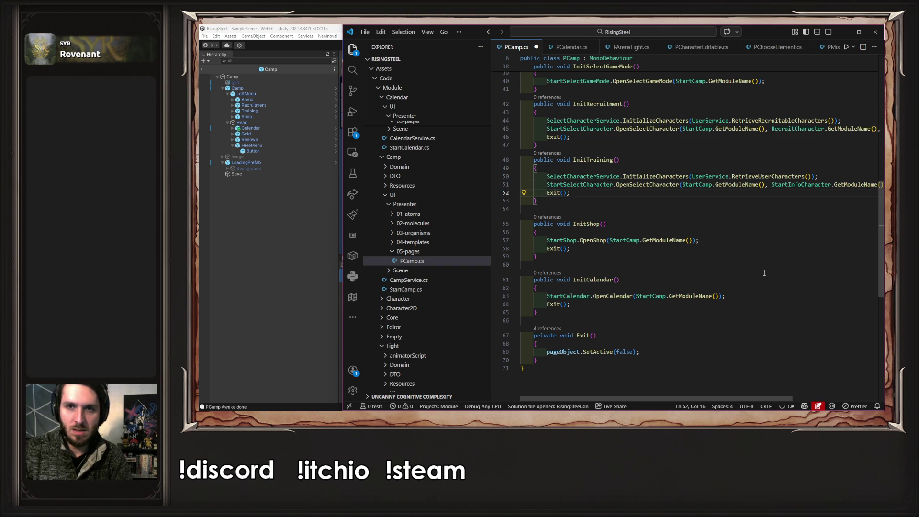
pyautogui.scroll(5, 765, 273)
pyautogui.click(778, 211)
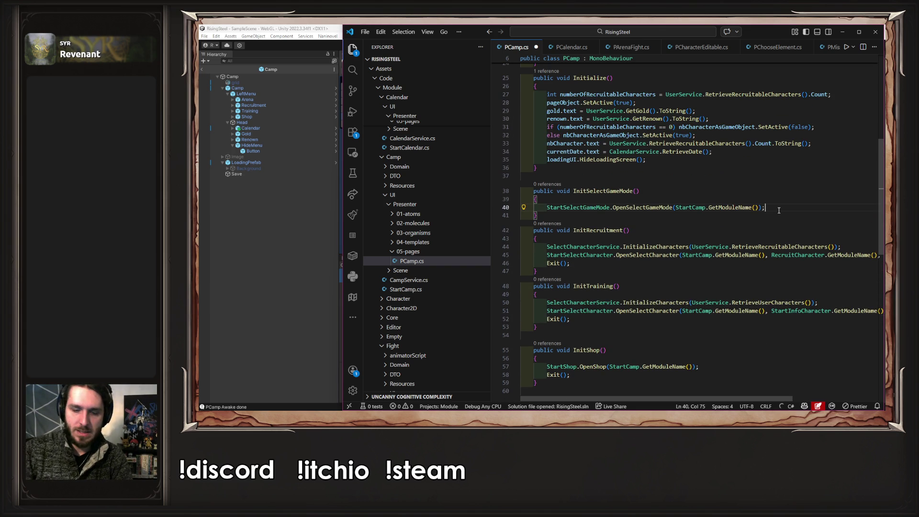
pyautogui.press('Return')
pyautogui.hotkey('ctrl', 'v')
pyautogui.hotkey('ctrl', 's')
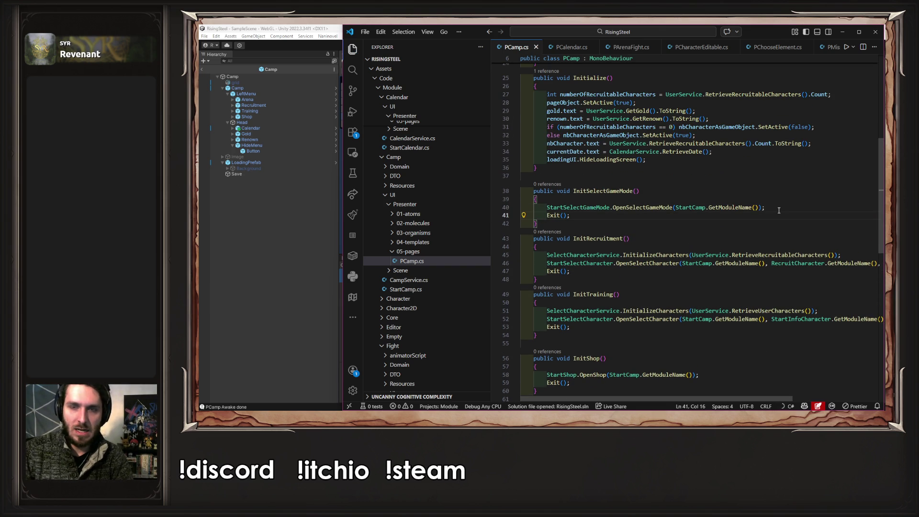
# Move the ShowLoadingScreenAsync call from Awake to the start of Initialize, then switch to Unity
pyautogui.scroll(4, 718, 191)
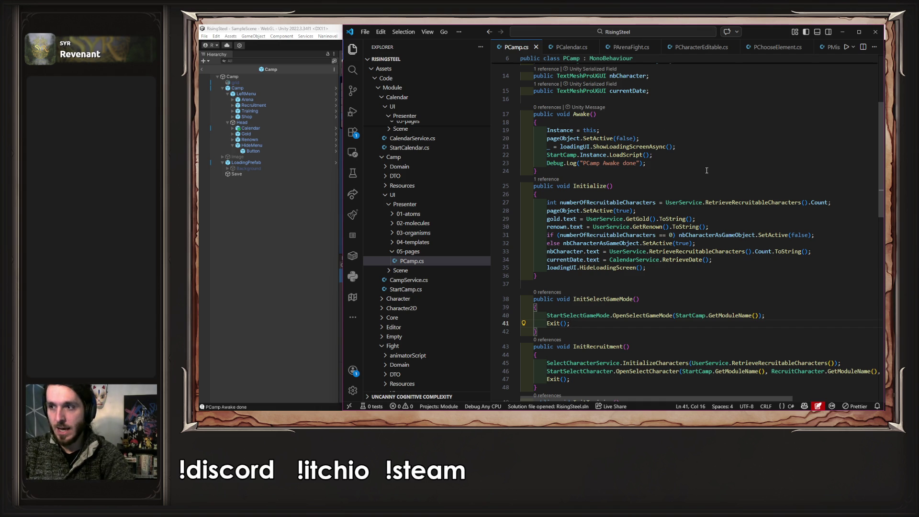
pyautogui.moveTo(676, 147); pyautogui.dragTo(506, 148)
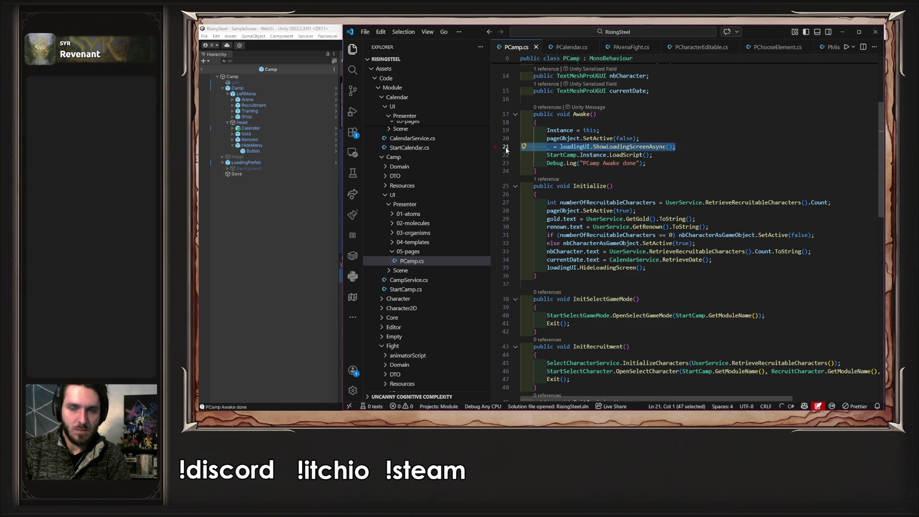
pyautogui.press('BackSpace')
pyautogui.press('BackSpace')
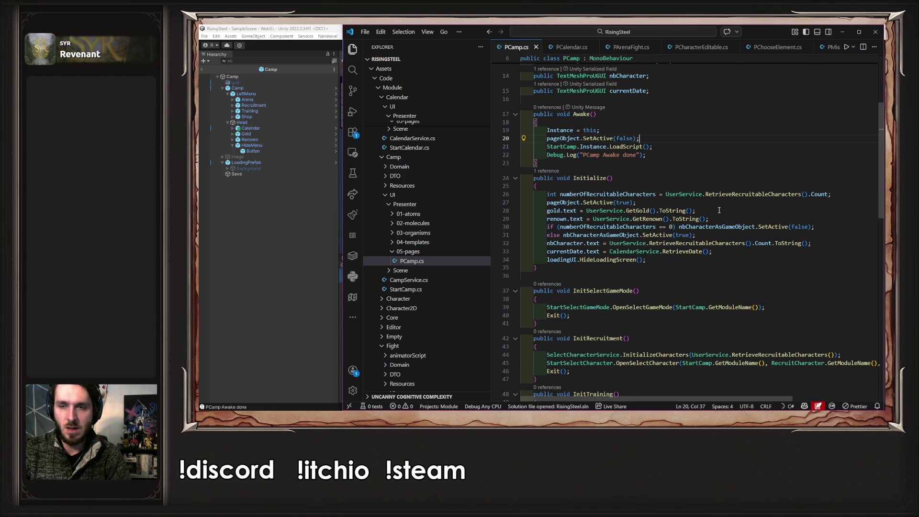
pyautogui.click(835, 187)
pyautogui.press('Return')
pyautogui.hotkey('ctrl', 'v')
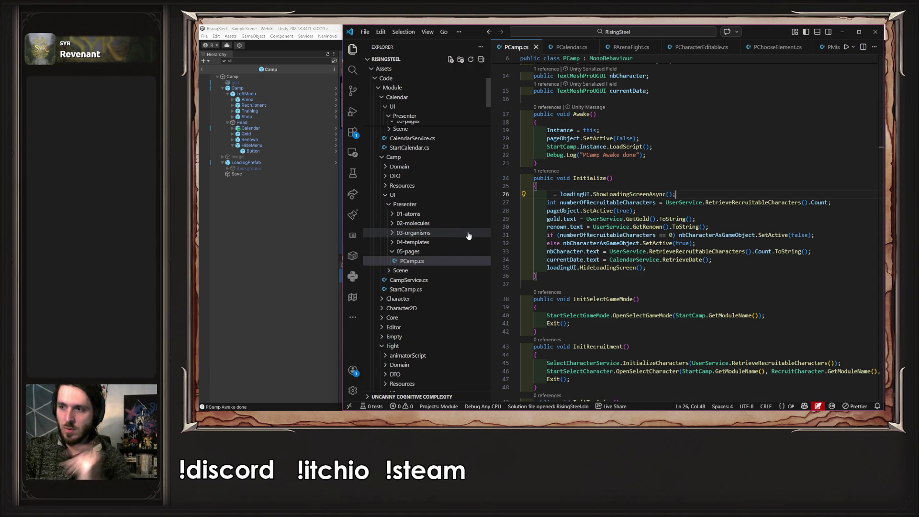
pyautogui.scroll(-1, 468, 234)
pyautogui.click(313, 229)
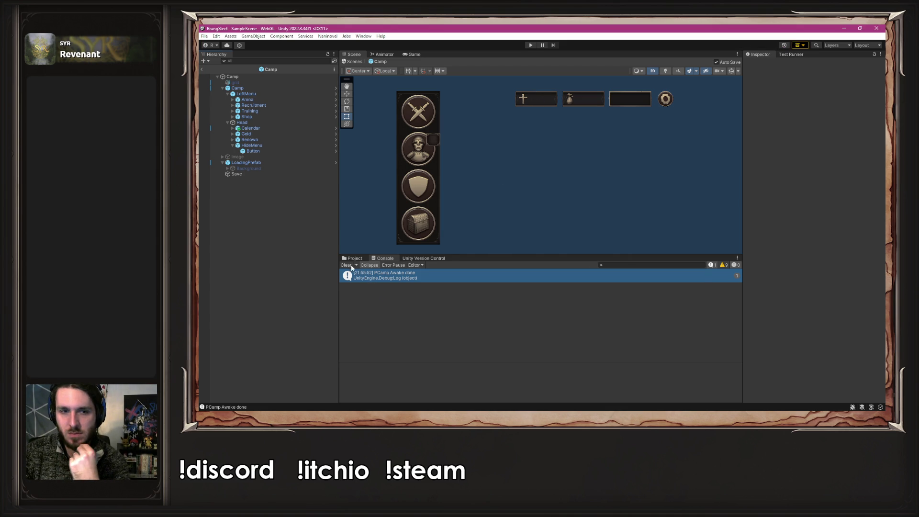
# Start a play test and look at line 28 of PCamp.cs
pyautogui.click(535, 44)
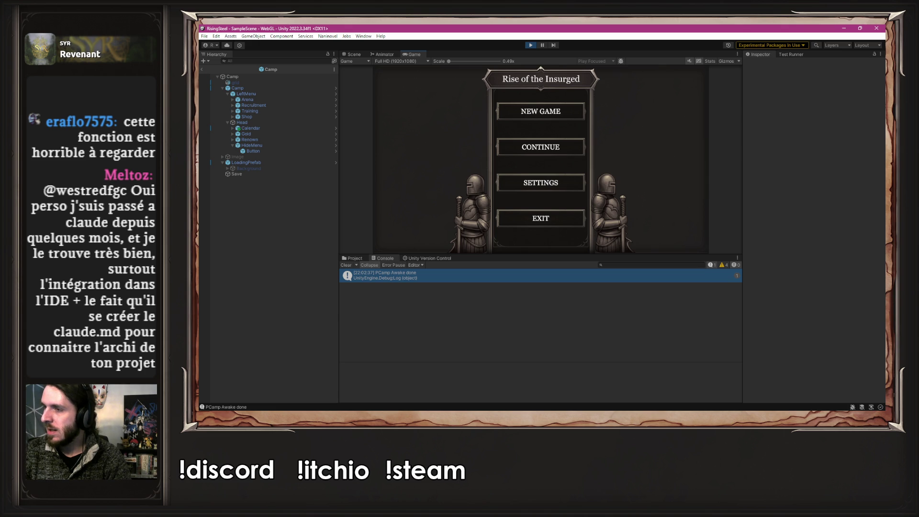
pyautogui.hotkey('alt', 'Tab')
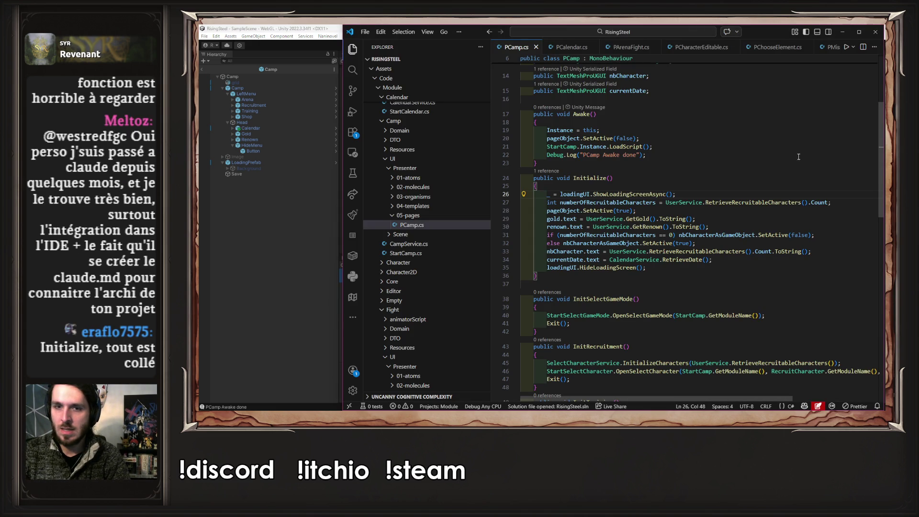
pyautogui.click(753, 210)
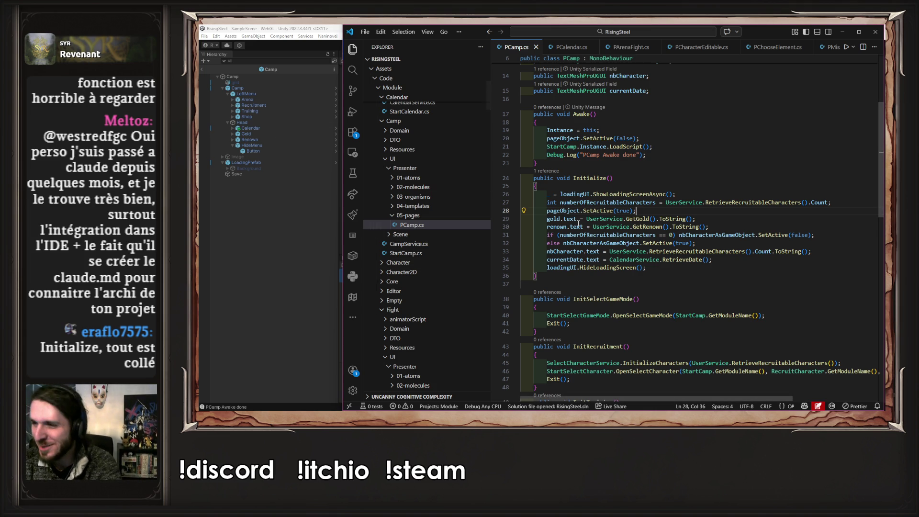
pyautogui.click(257, 270)
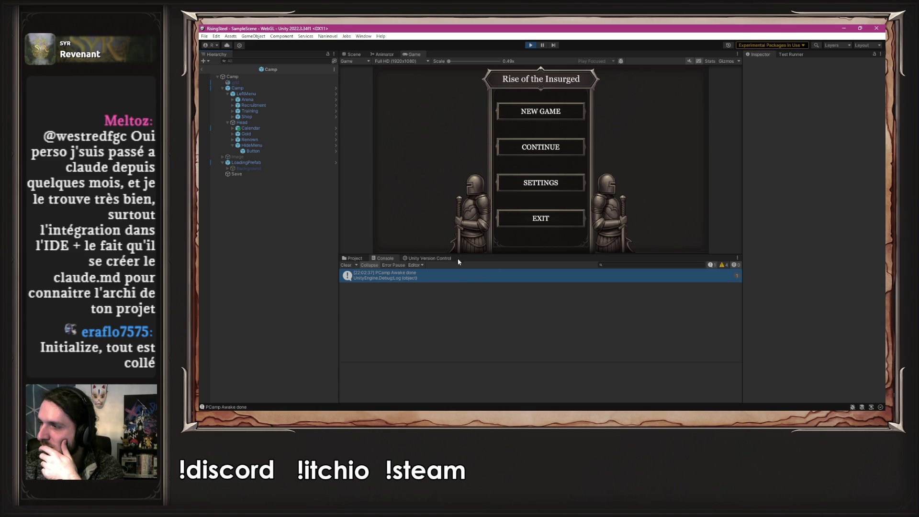
# Delete the 'PCamp Awake done' Debug.Log line from Awake, save, and return to Unity
pyautogui.click(461, 275)
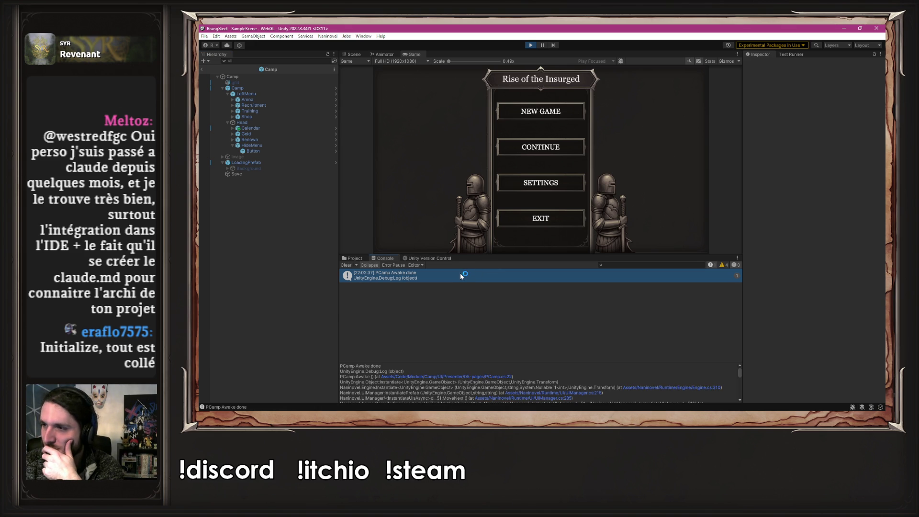
pyautogui.doubleClick(461, 276)
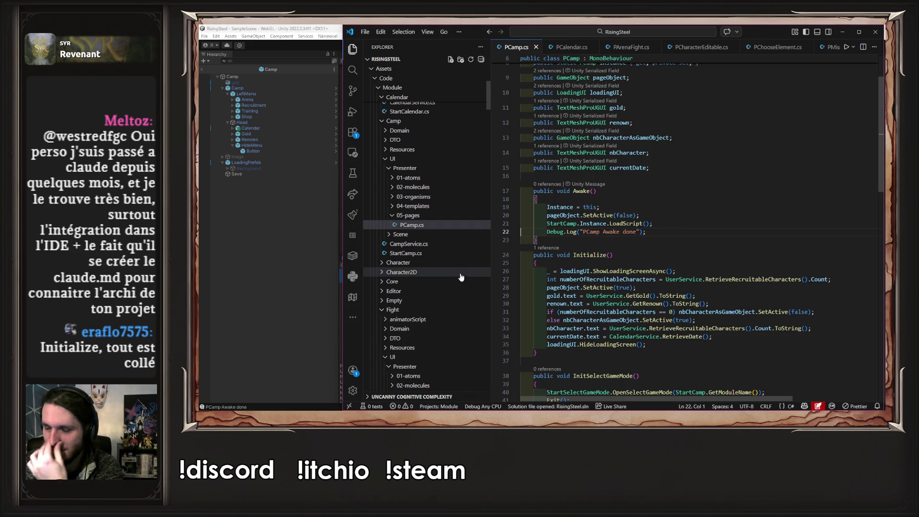
pyautogui.click(695, 232)
pyautogui.hotkey('shift', 'Up')
pyautogui.press('BackSpace')
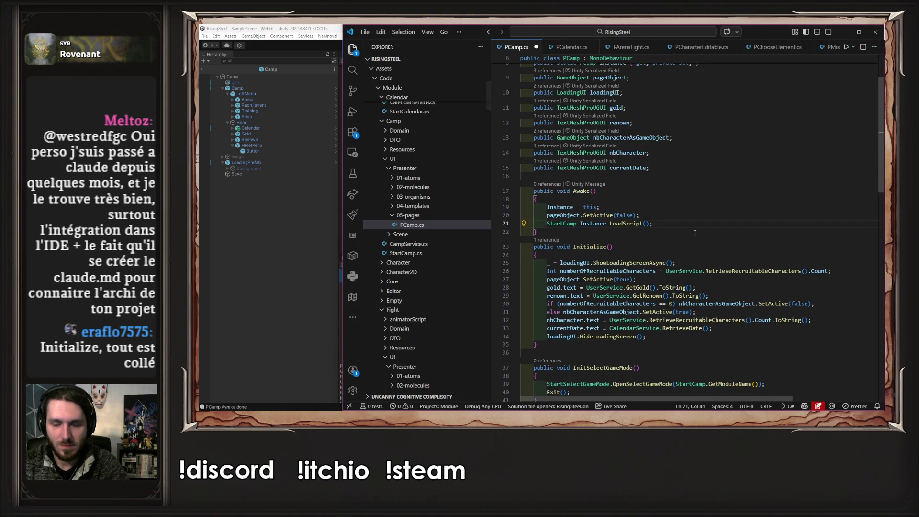
pyautogui.hotkey('ctrl', 's')
pyautogui.click(254, 283)
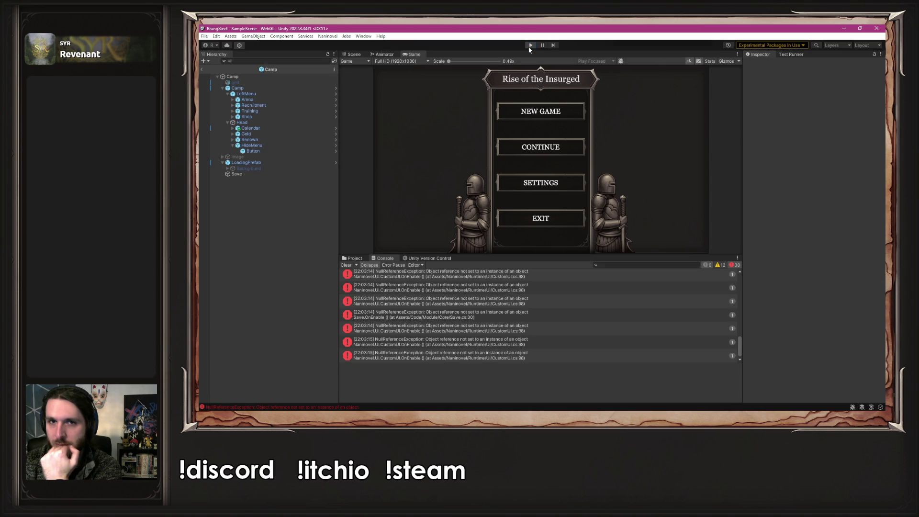
# Restart play, clear the Console, start a NEW GAME, then open PCalendar.cs in the editor
pyautogui.click(530, 44)
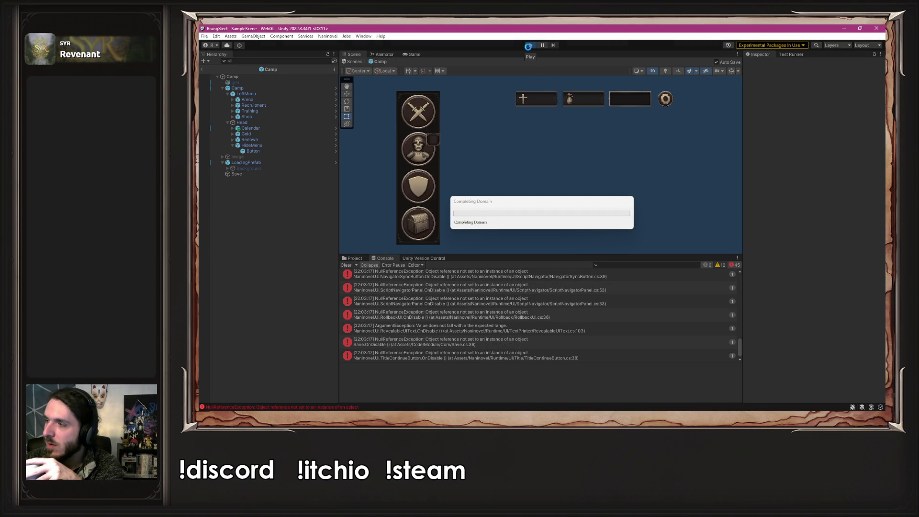
pyautogui.click(530, 45)
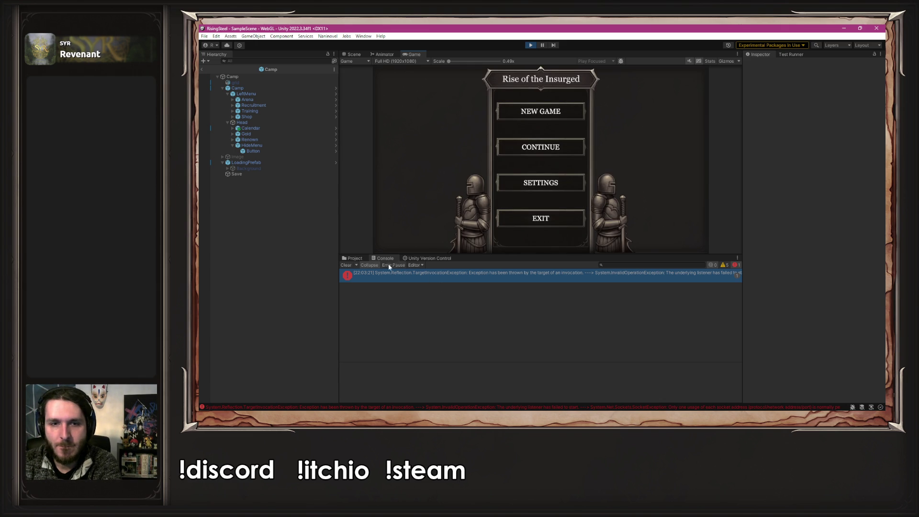
pyautogui.click(349, 266)
pyautogui.click(550, 112)
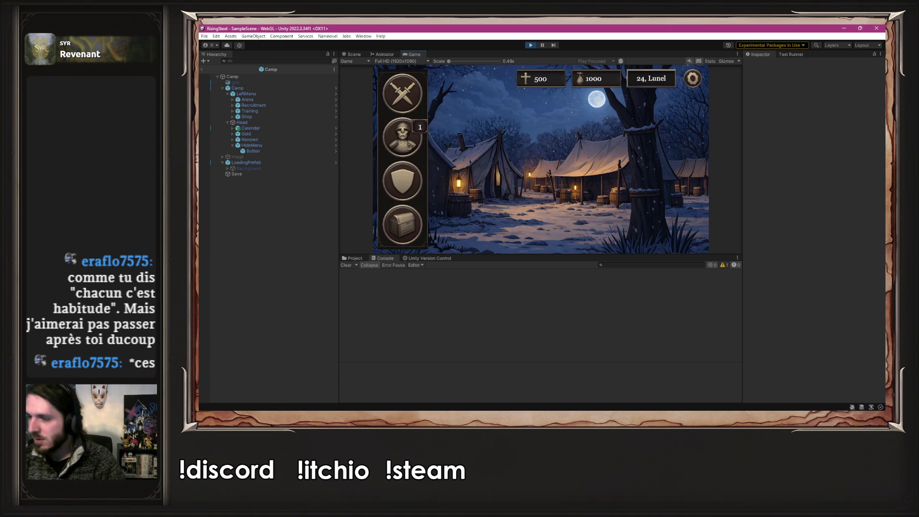
pyautogui.hotkey('alt', 'Tab')
pyautogui.hotkey('alt', 'Tab')
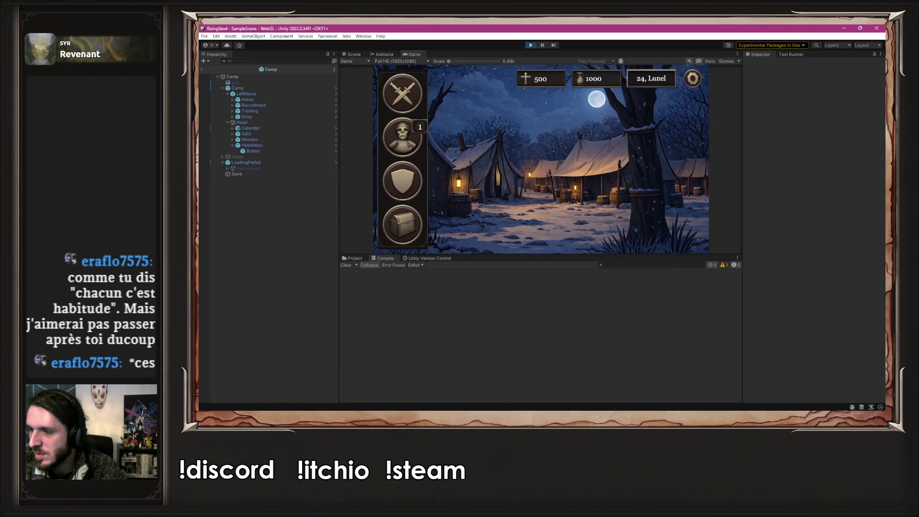
pyautogui.hotkey('alt', 'Tab')
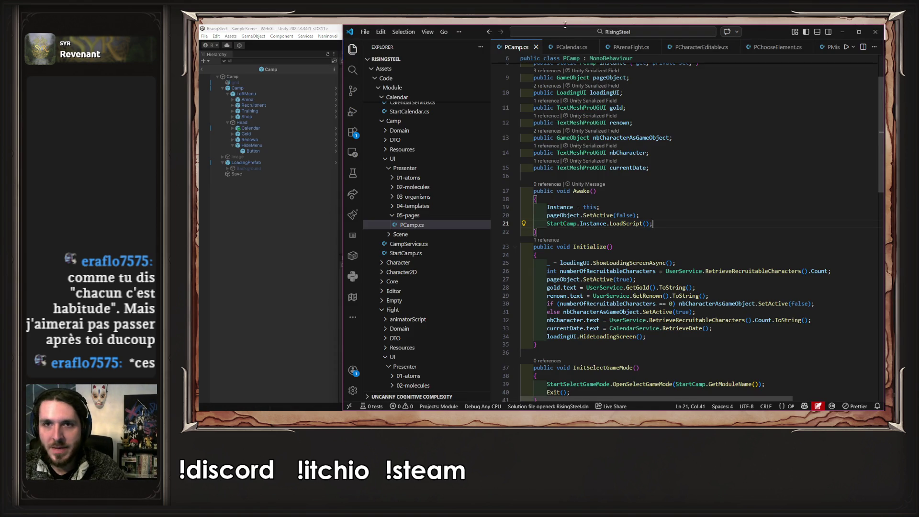
pyautogui.click(570, 48)
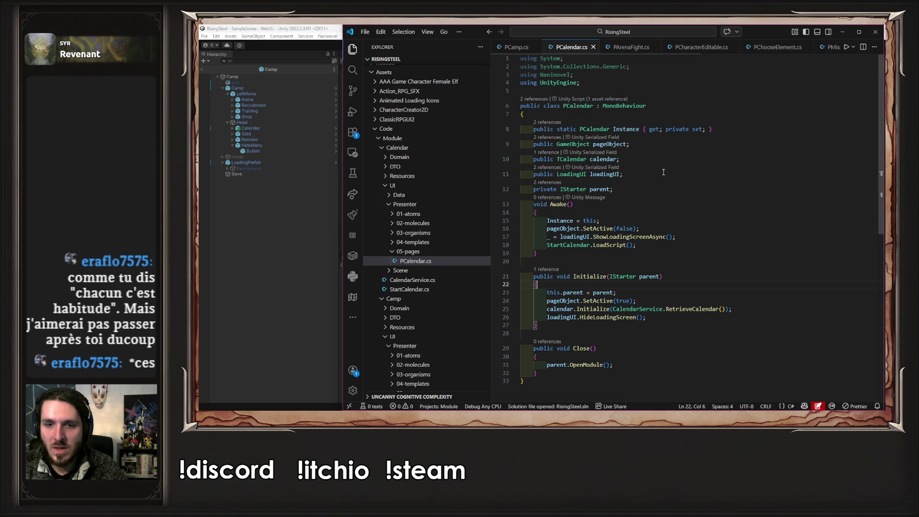
# Open AddDay, InitializeDate, RetrieveCalendar, RetrieveDate and RetrieveDaysLeft use cases from Calendar > Domain > useCase
pyautogui.scroll(-2, 663, 172)
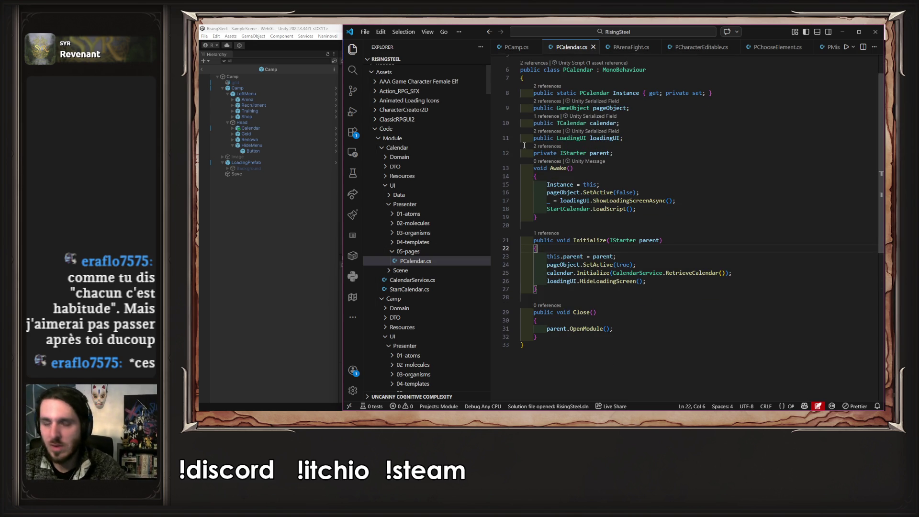
pyautogui.scroll(1, 477, 226)
pyautogui.click(434, 211)
pyautogui.click(433, 211)
pyautogui.click(430, 173)
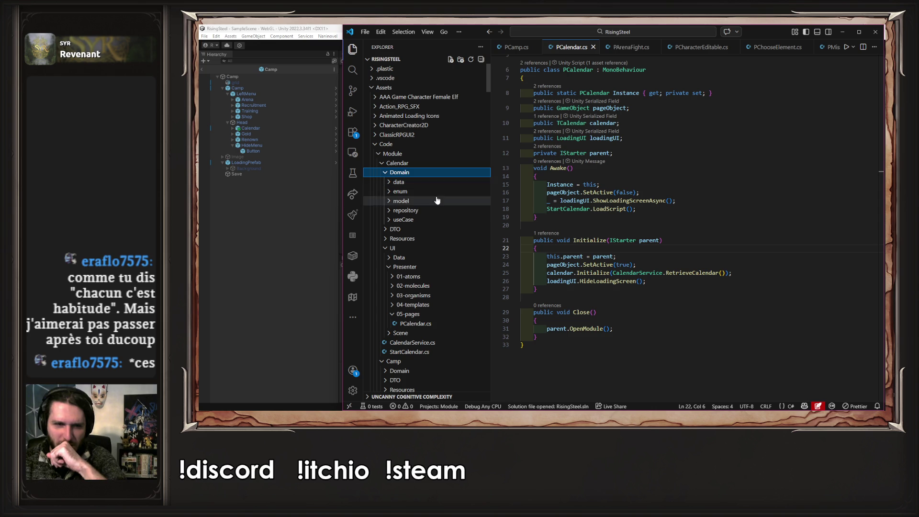
pyautogui.click(428, 221)
pyautogui.click(444, 229)
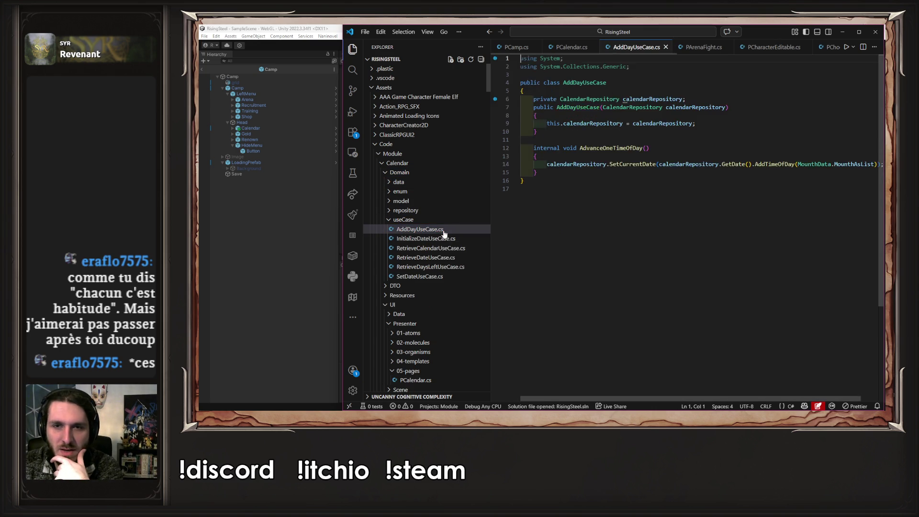
pyautogui.click(445, 238)
pyautogui.click(445, 248)
pyautogui.click(445, 258)
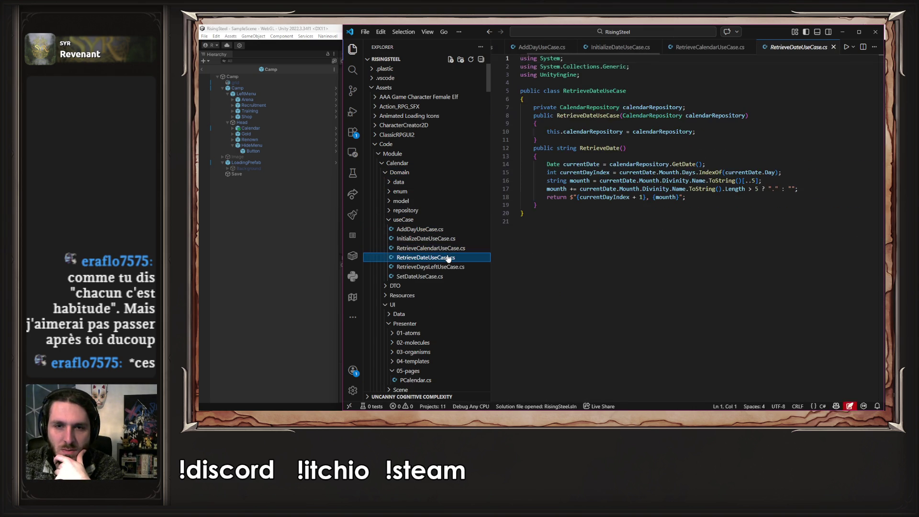
pyautogui.click(454, 268)
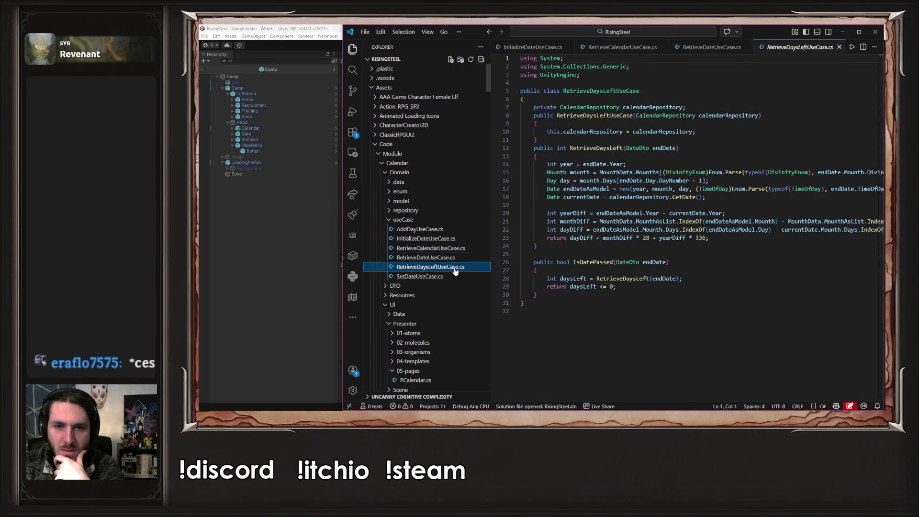
pyautogui.click(593, 232)
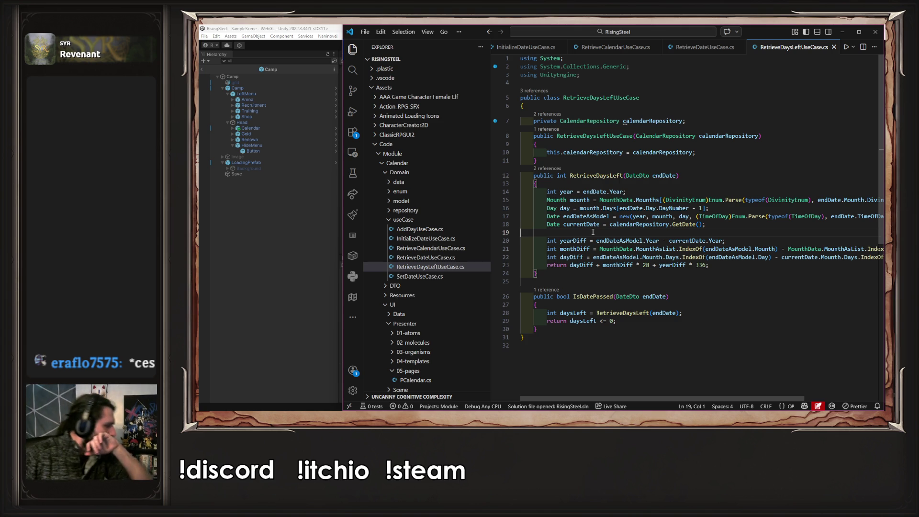
pyautogui.click(311, 267)
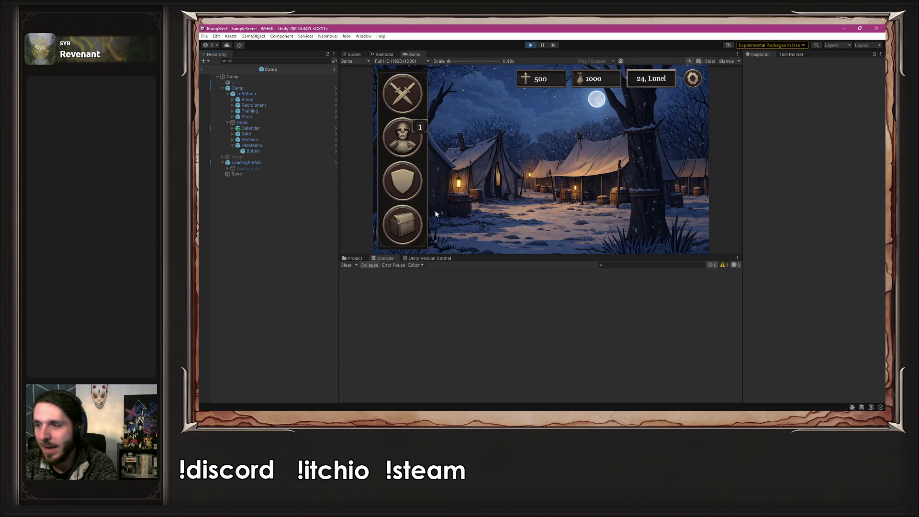
# Open and close the Training panel and the Arena/Magical duel/Mission panel, then stop play
pyautogui.click(411, 177)
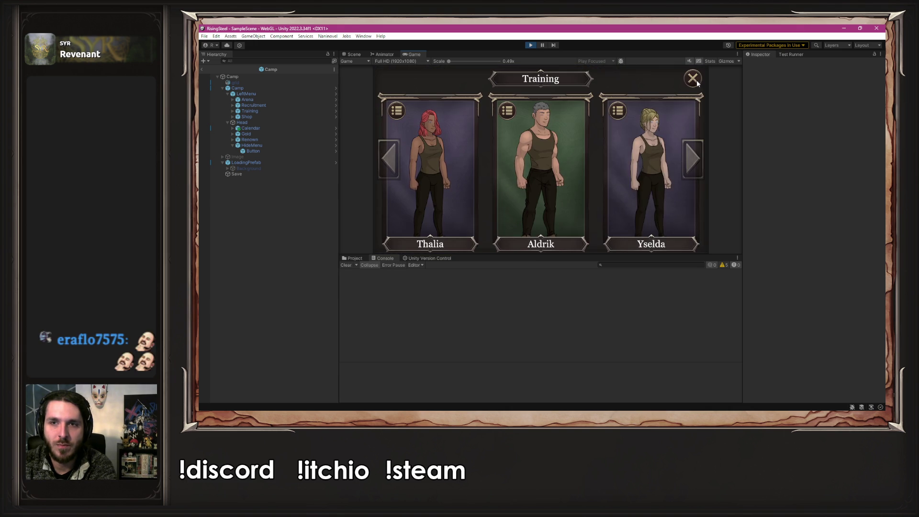
pyautogui.click(696, 79)
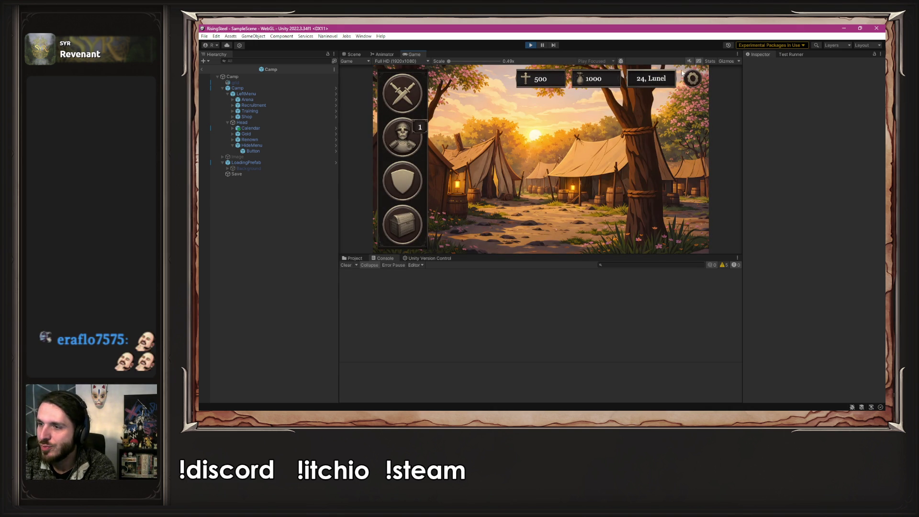
pyautogui.click(402, 96)
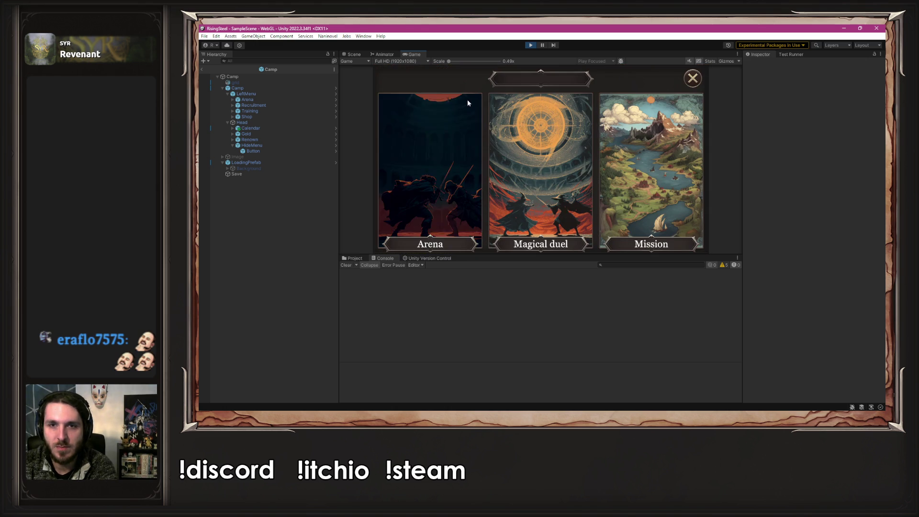
pyautogui.click(690, 83)
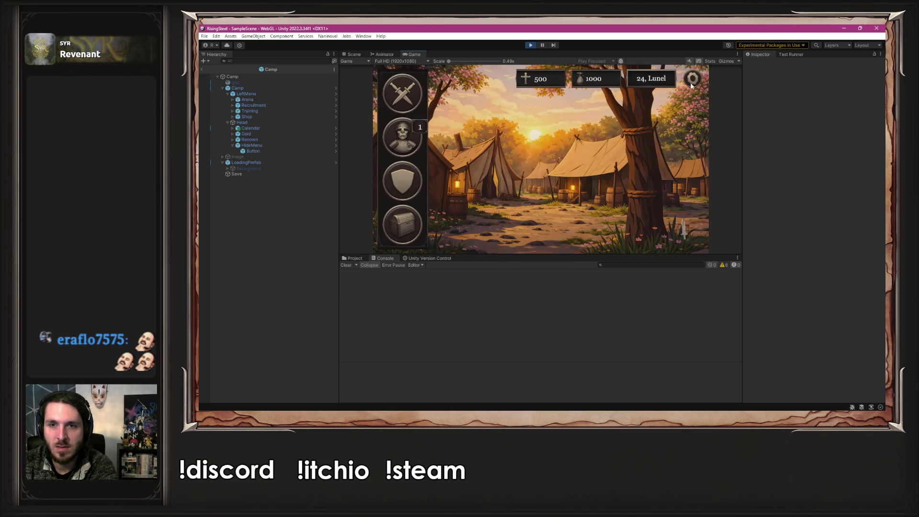
pyautogui.click(526, 44)
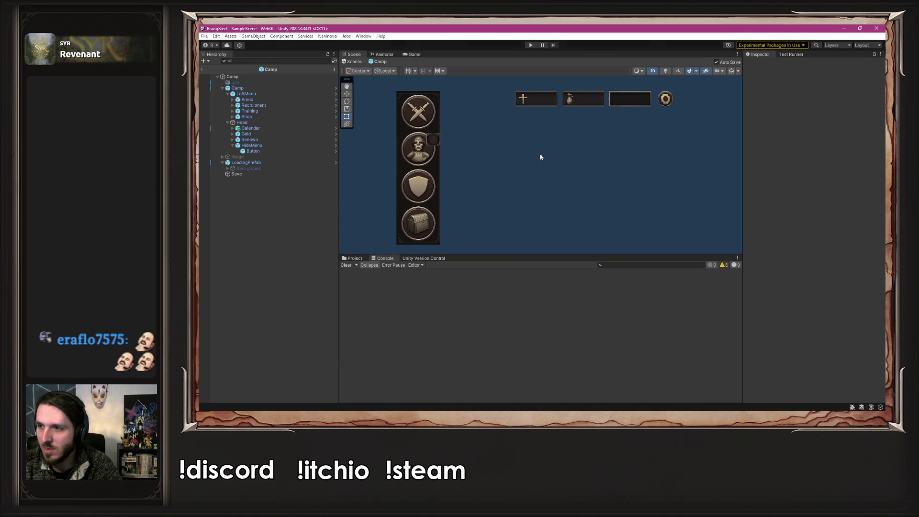
pyautogui.hotkey('alt', 'Tab')
# Glance at AddDayUseCase.cs, then return to PCamp.cs between Awake and Initialize
pyautogui.scroll(-5, 618, 47)
pyautogui.click(546, 47)
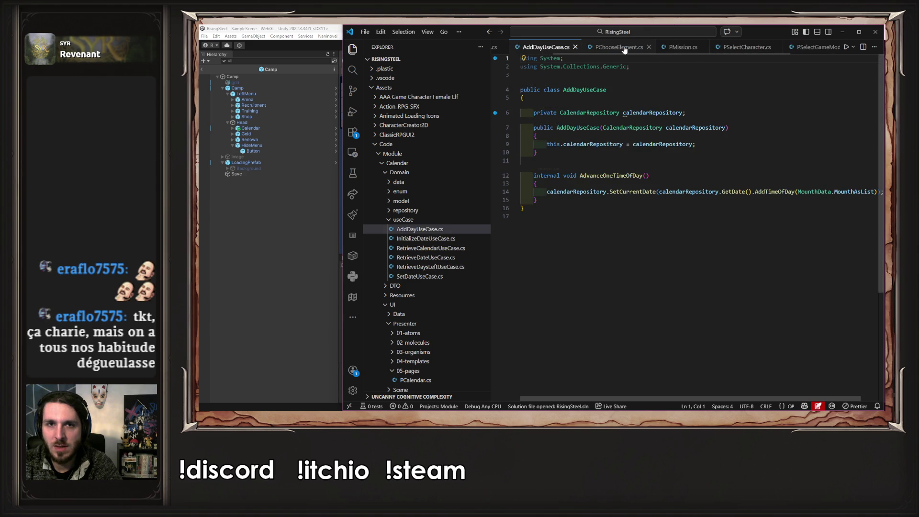
pyautogui.hotkey('ctrl', 'Tab')
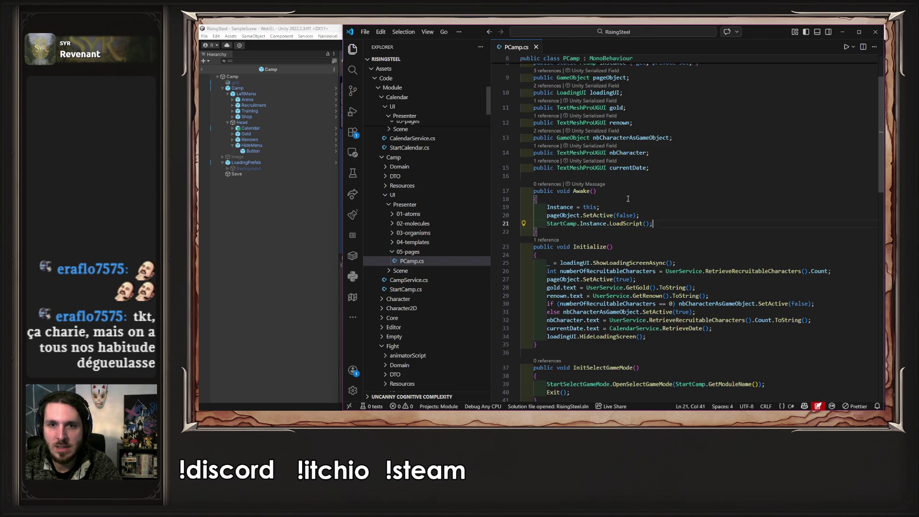
pyautogui.scroll(-1, 646, 211)
pyautogui.click(686, 239)
pyautogui.click(660, 215)
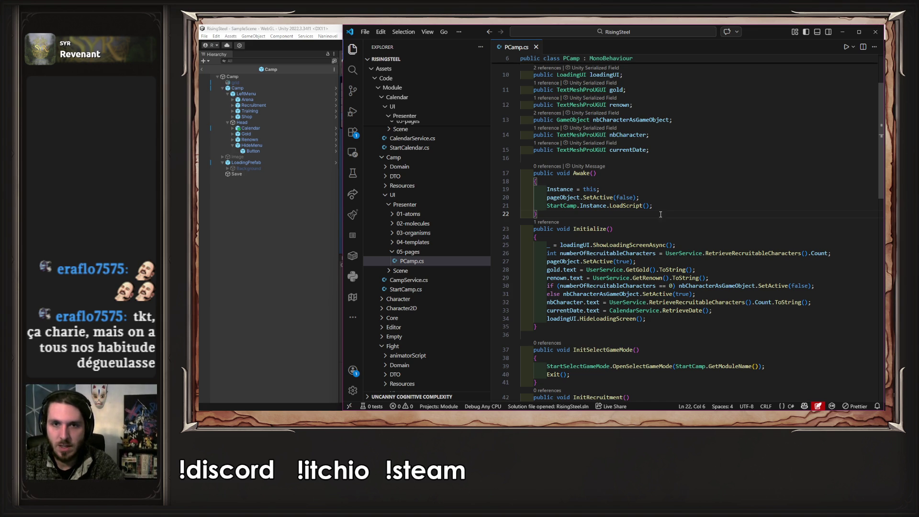
# Scroll the Explorer down to Naninovel/Script/Start and open StartCampModule.nani
pyautogui.scroll(-5, 455, 255)
pyautogui.scroll(-8, 455, 255)
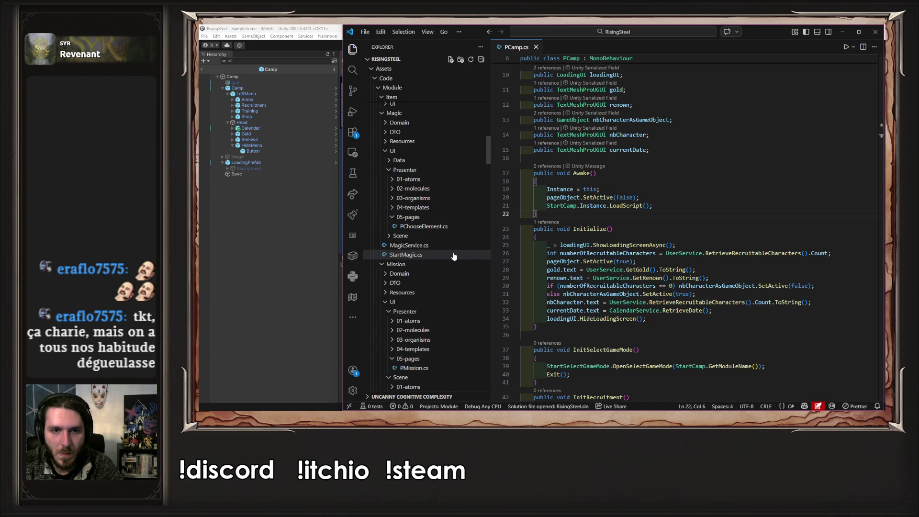
pyautogui.scroll(-3, 454, 256)
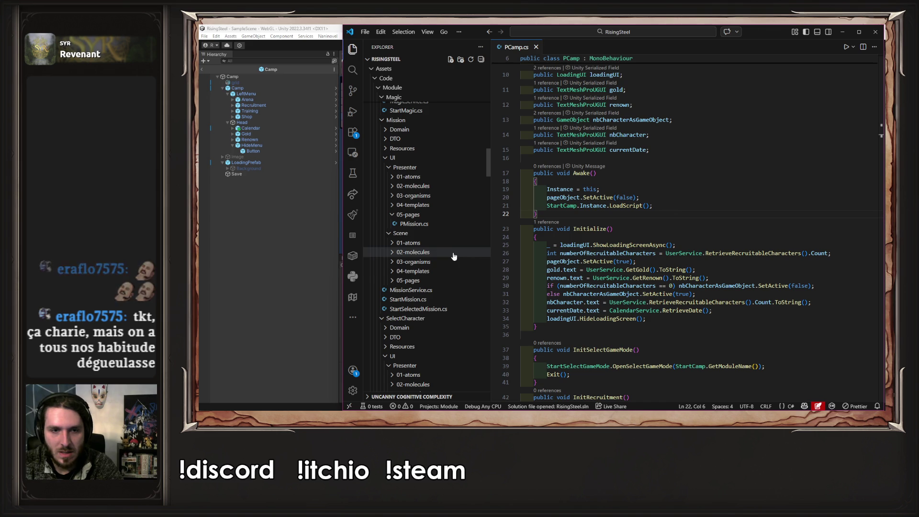
pyautogui.scroll(-5, 453, 308)
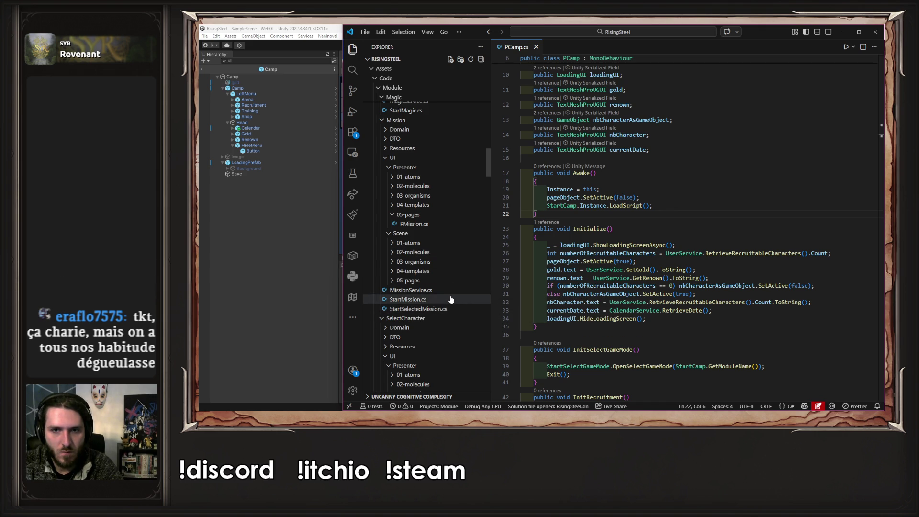
pyautogui.scroll(-10, 448, 277)
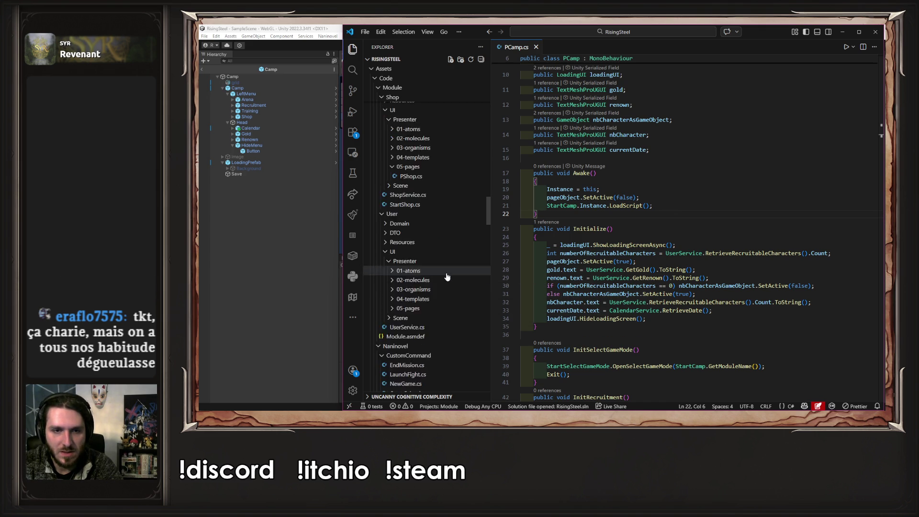
pyautogui.click(452, 266)
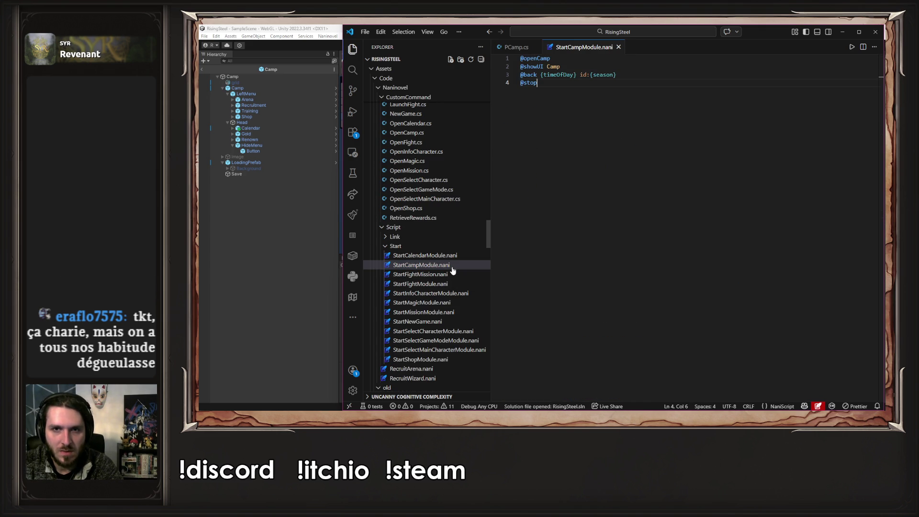
pyautogui.click(602, 66)
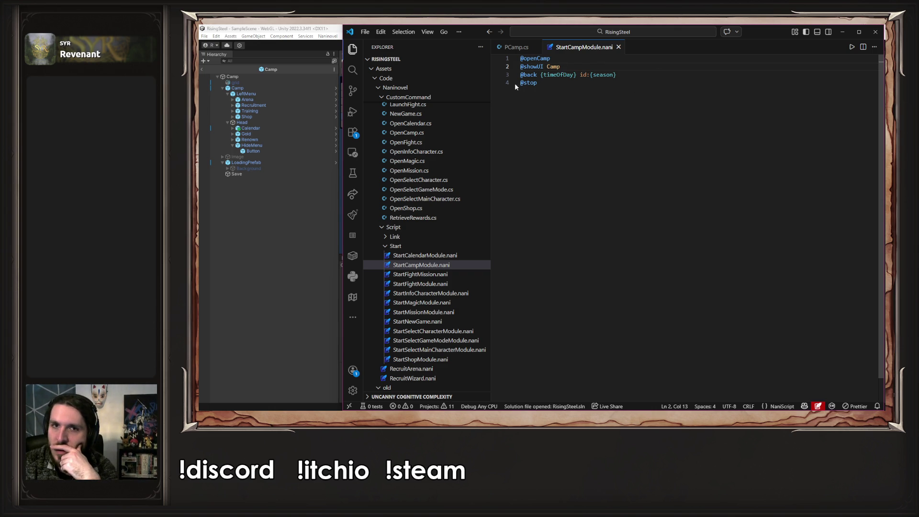
pyautogui.moveTo(537, 75); pyautogui.dragTo(511, 79)
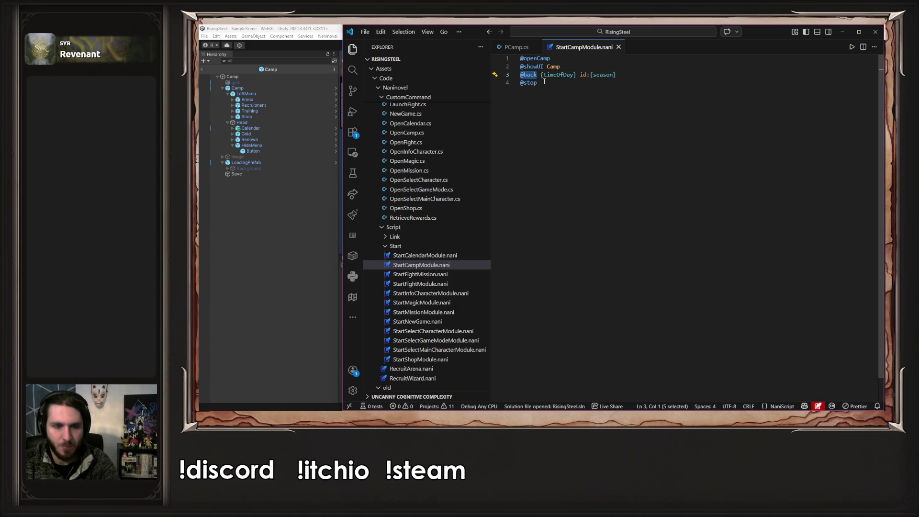
pyautogui.click(569, 60)
pyautogui.click(546, 58)
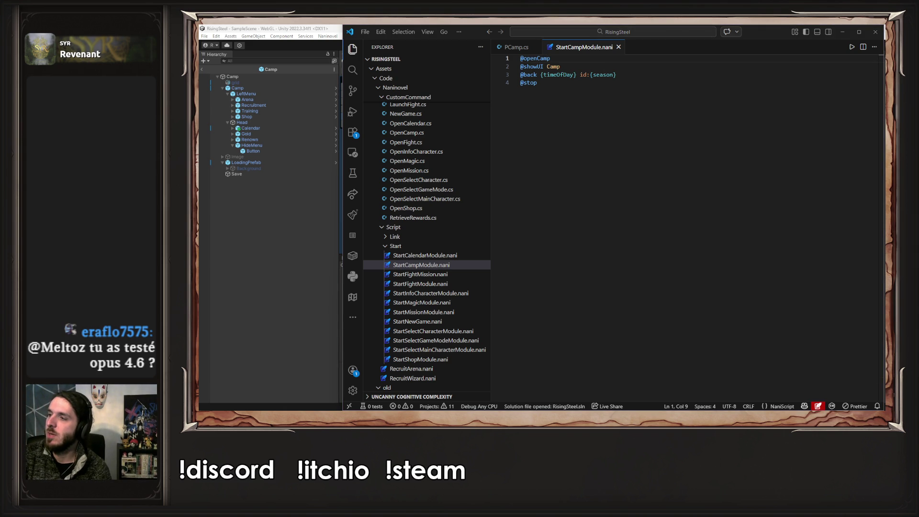
pyautogui.click(638, 67)
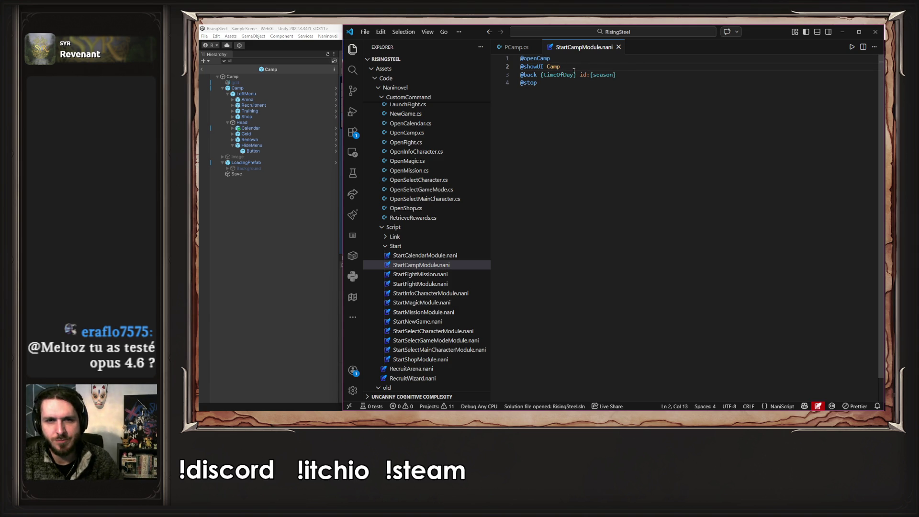
pyautogui.click(537, 58)
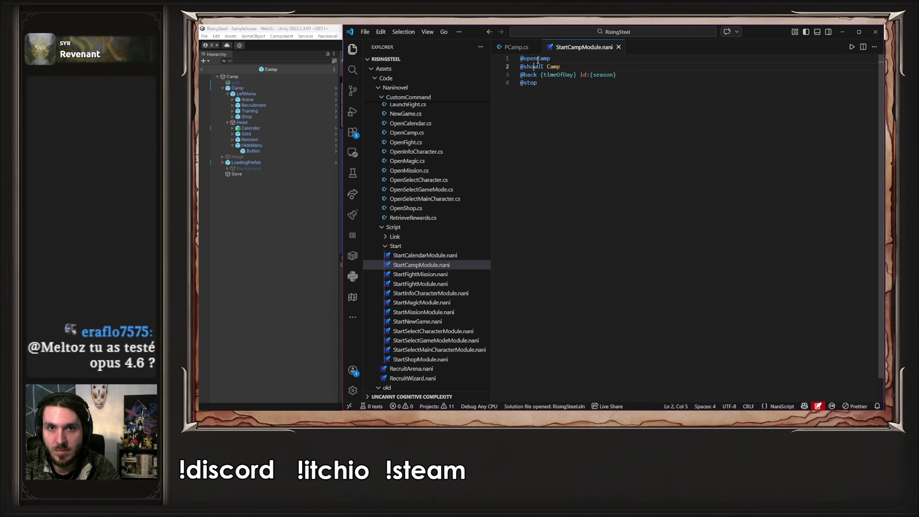
pyautogui.click(533, 66)
pyautogui.click(557, 66)
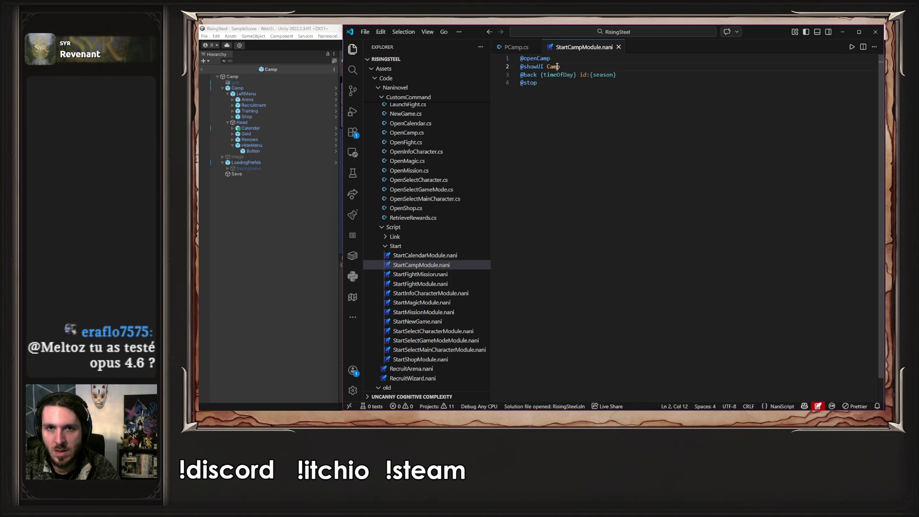
pyautogui.doubleClick(546, 59)
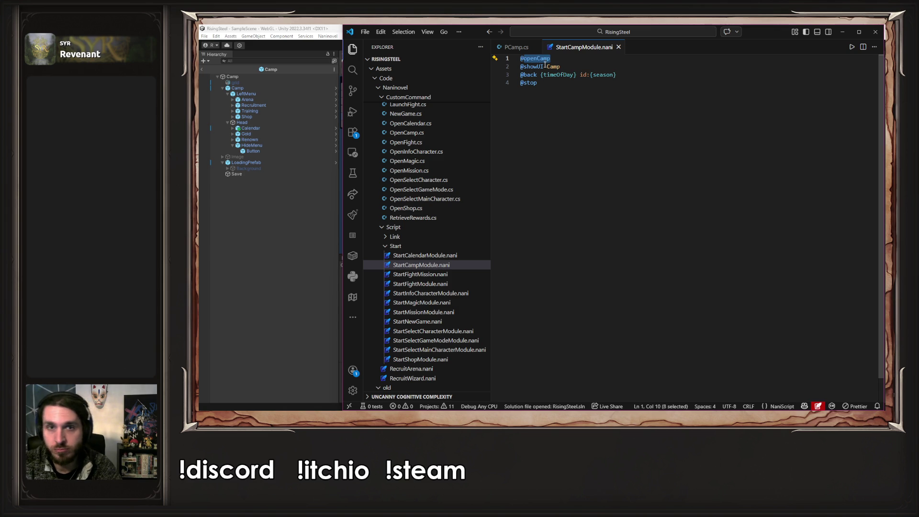
pyautogui.click(570, 67)
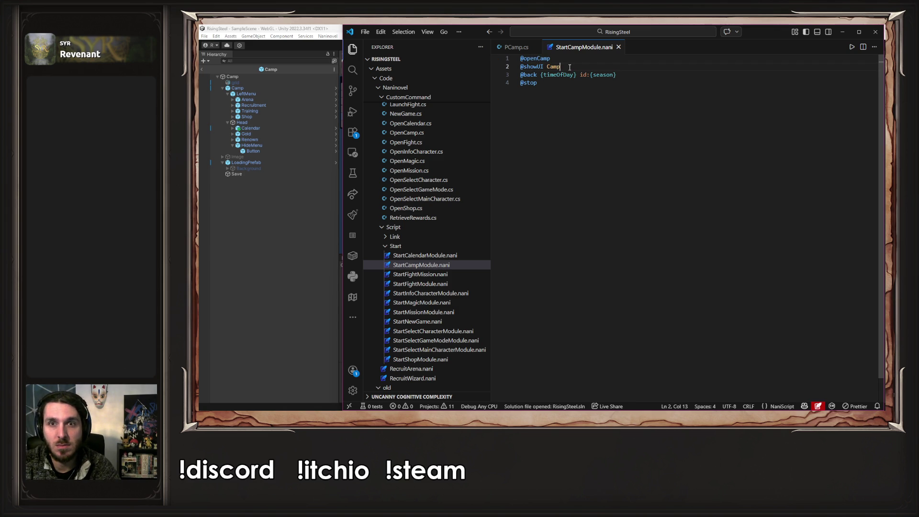
pyautogui.click(540, 58)
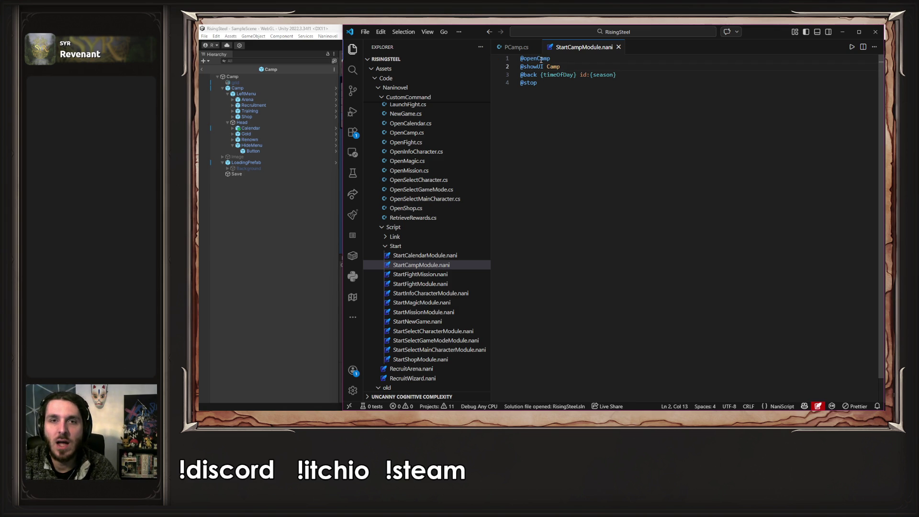
pyautogui.click(514, 50)
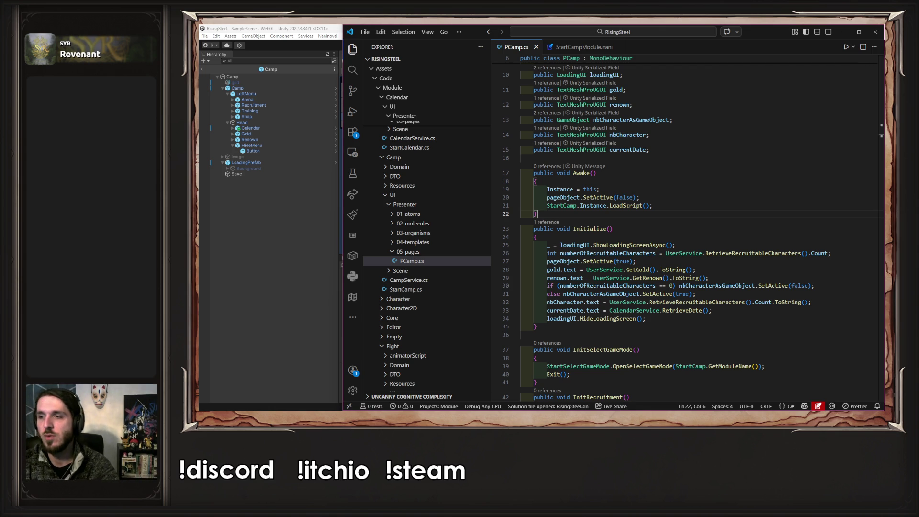
# Recheck StartCampModule.nani and PCamp.cs, then start a Unity play test to the main menu
pyautogui.scroll(-5, 632, 187)
pyautogui.scroll(5, 632, 187)
pyautogui.scroll(3, 632, 187)
pyautogui.click(594, 47)
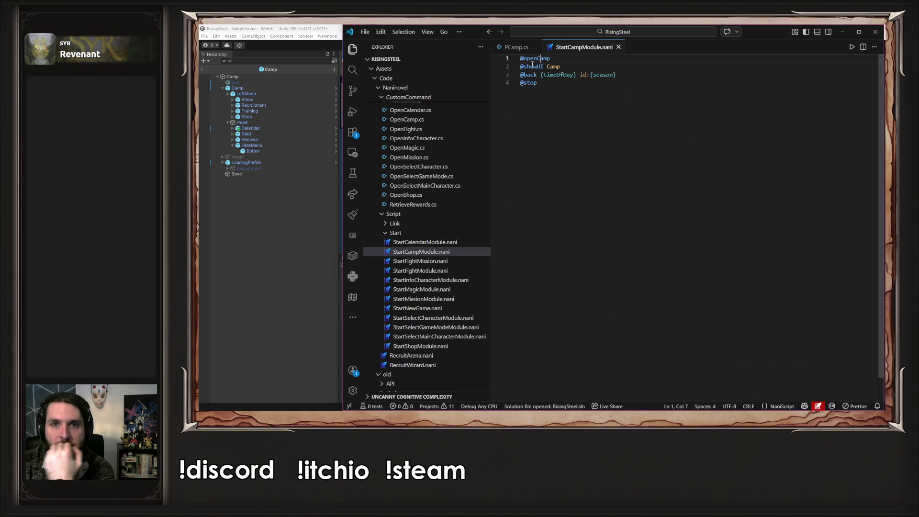
pyautogui.click(515, 48)
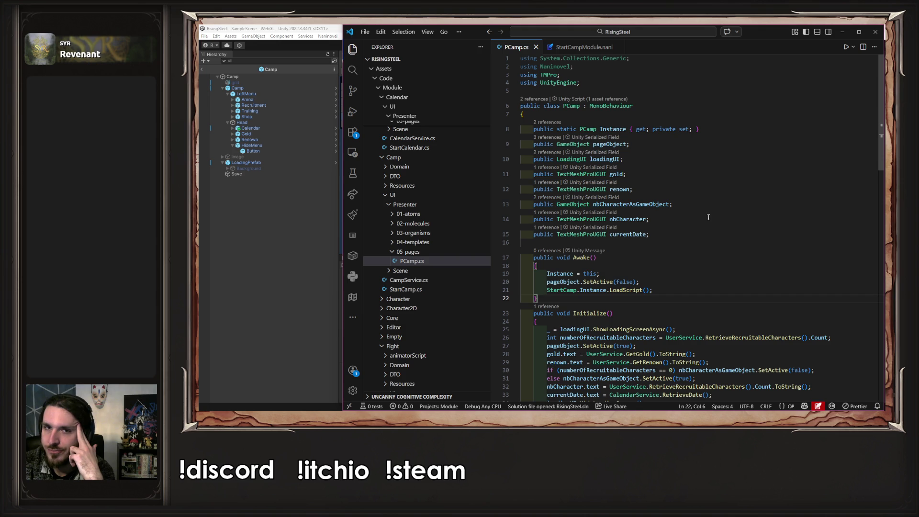
pyautogui.click(313, 193)
pyautogui.click(531, 46)
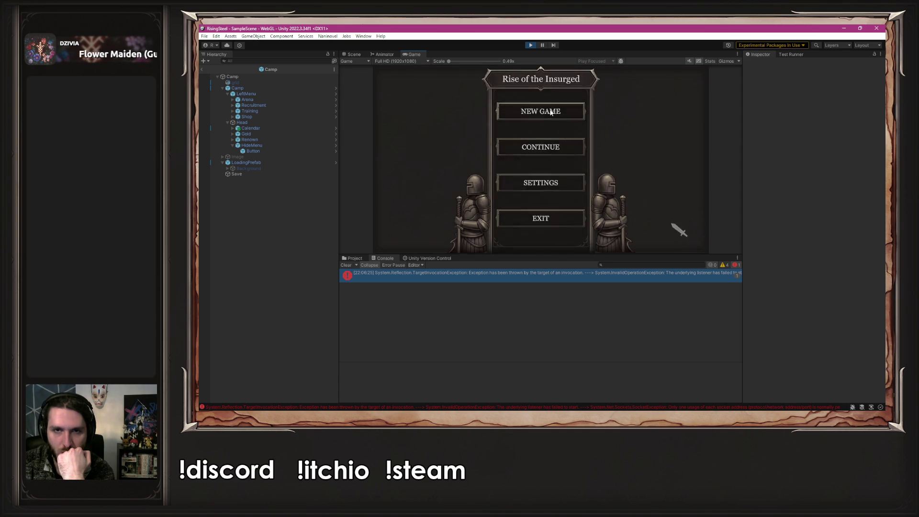
# Stop the play test and set Naninovel's Start Game Script to StartNewGame
pyautogui.click(551, 111)
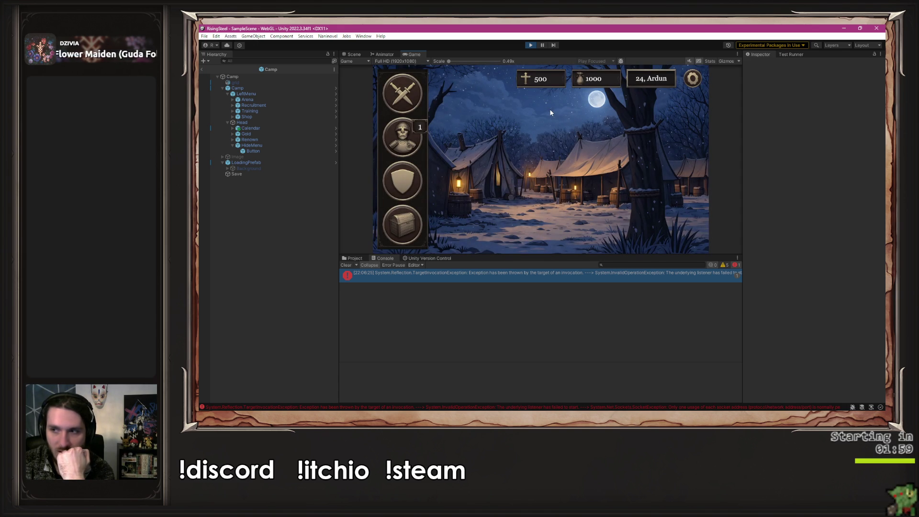
pyautogui.click(526, 46)
pyautogui.click(327, 36)
pyautogui.moveTo(355, 84)
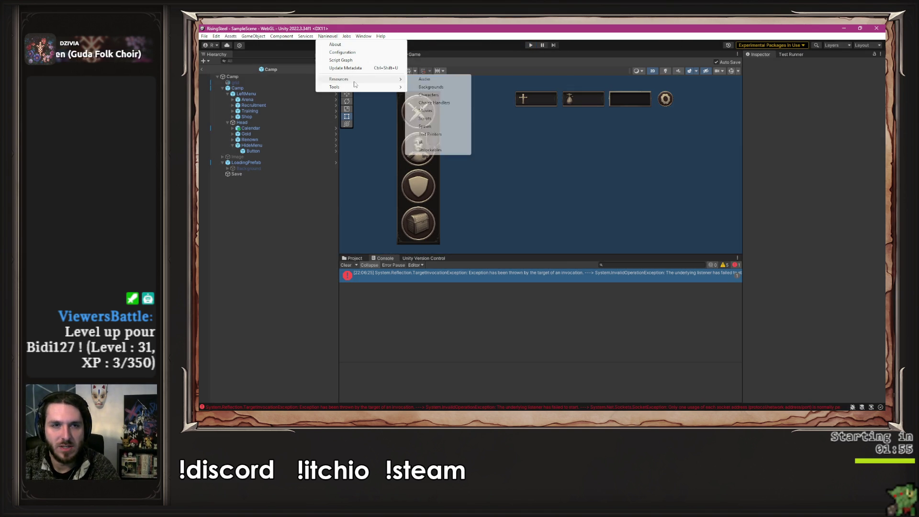
pyautogui.click(426, 119)
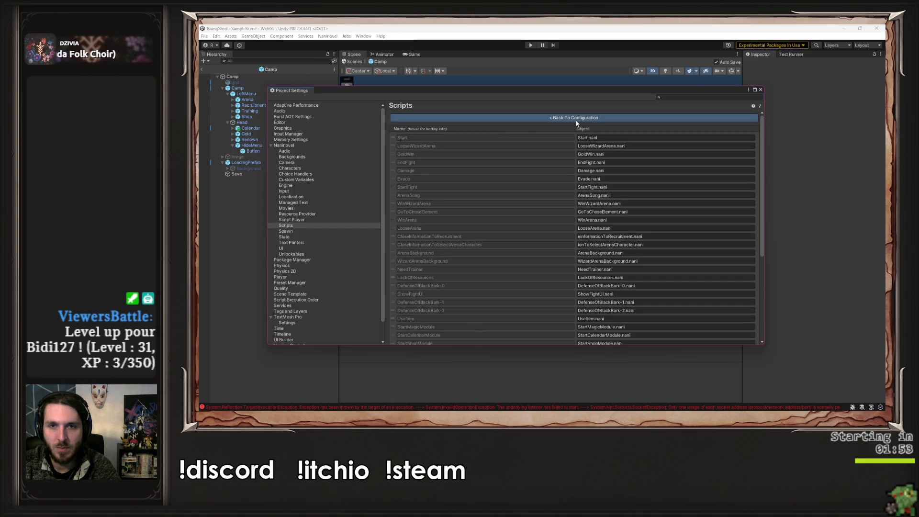
pyautogui.click(577, 119)
pyautogui.click(497, 182)
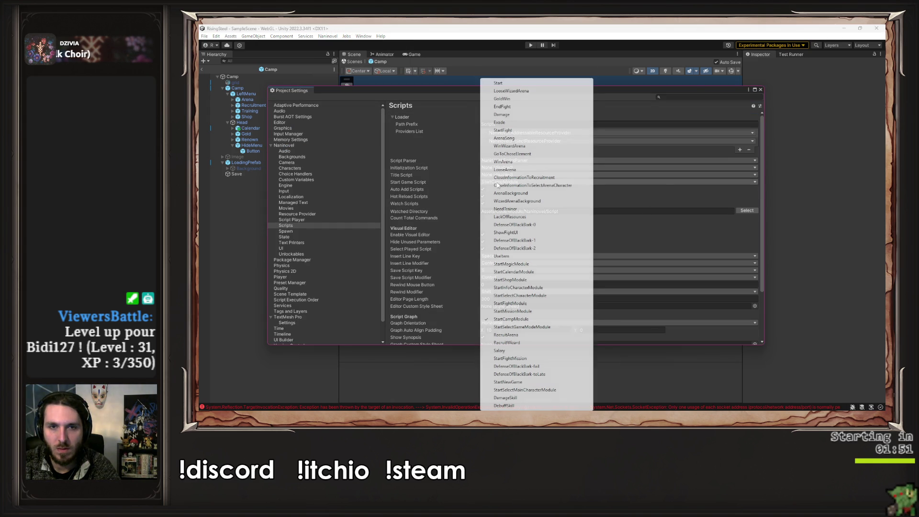
pyautogui.click(509, 383)
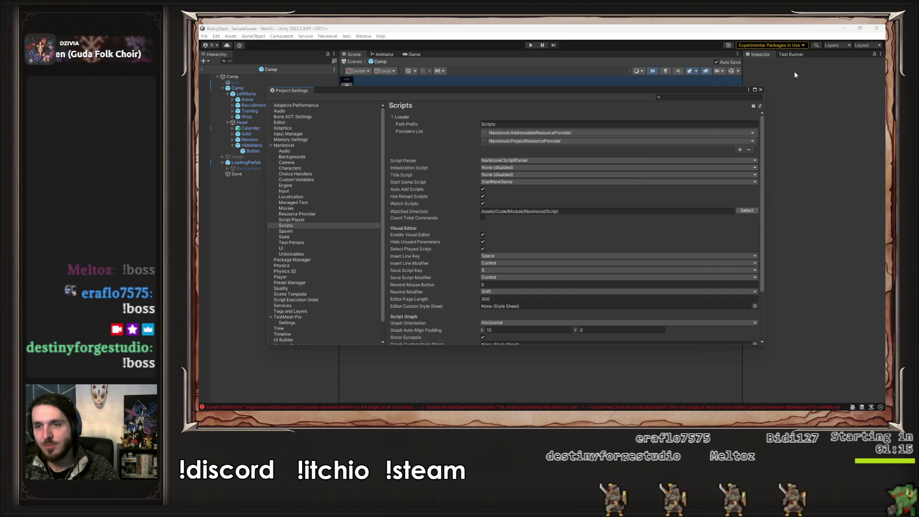
pyautogui.click(761, 89)
# Play a new game, enter a name, pick the male portrait, then return to PCamp.cs
pyautogui.click(530, 45)
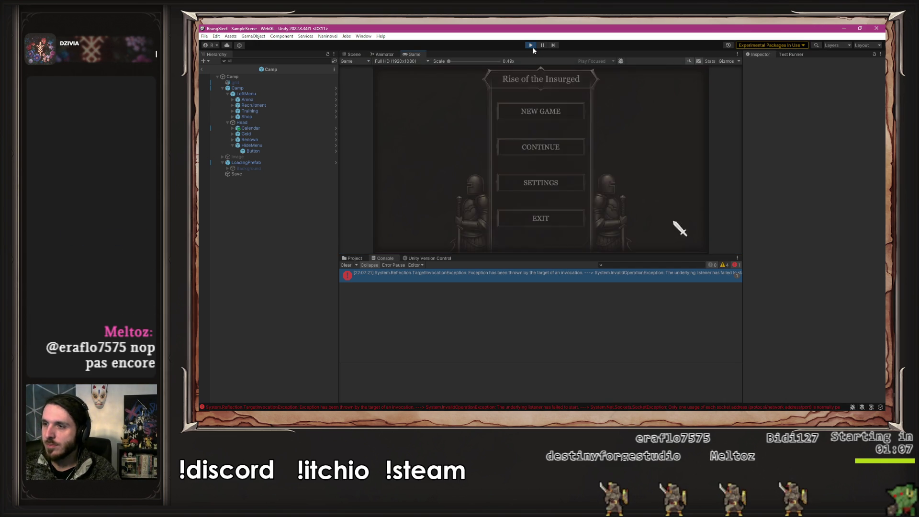
pyautogui.click(528, 110)
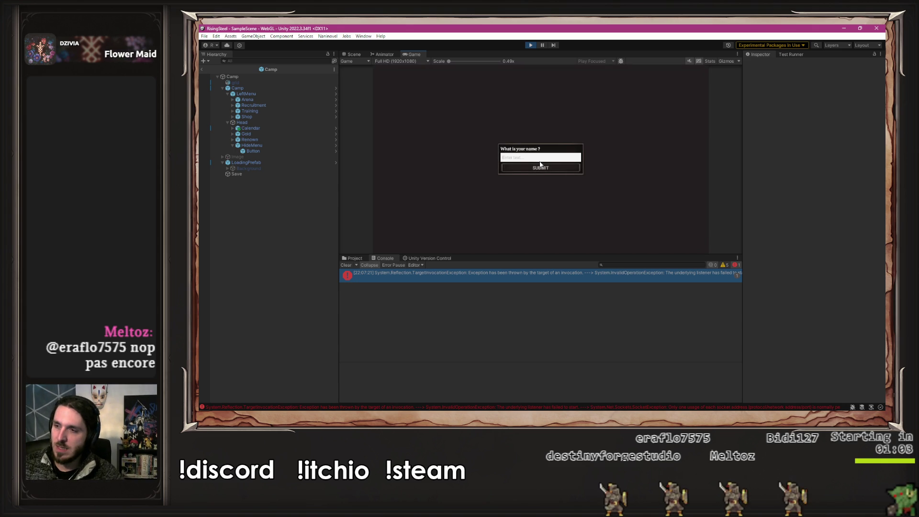
pyautogui.click(539, 159)
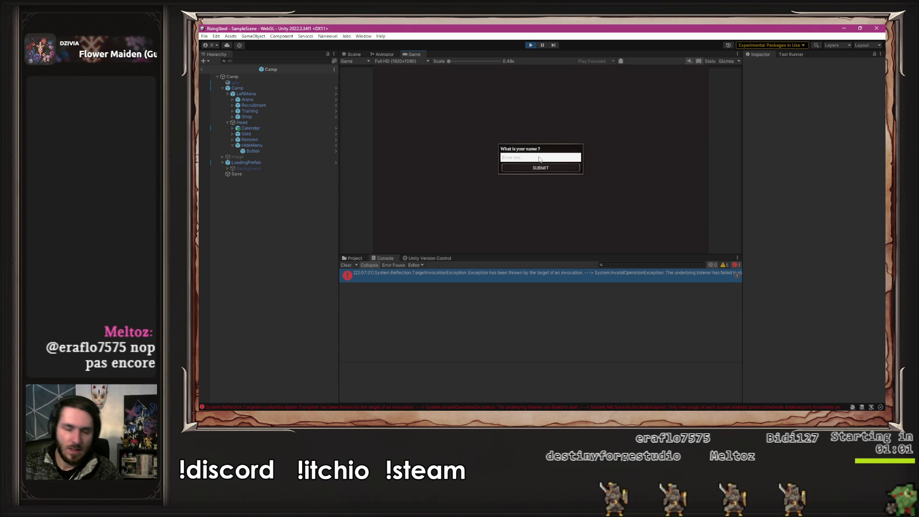
pyautogui.press('Return')
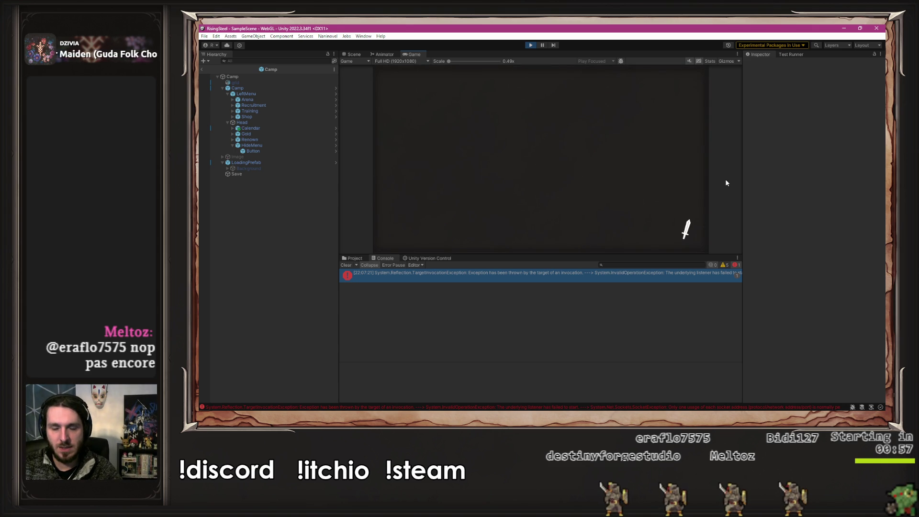
pyautogui.click(607, 156)
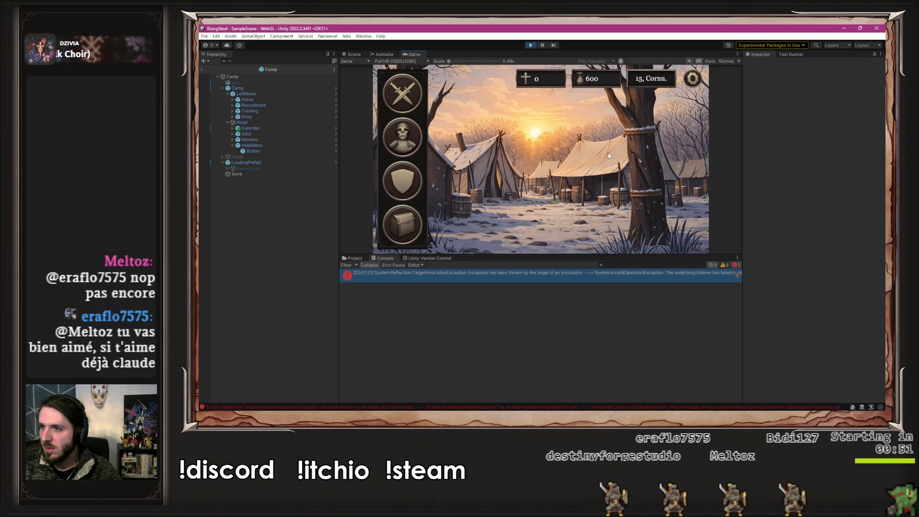
pyautogui.hotkey('alt', 'Tab')
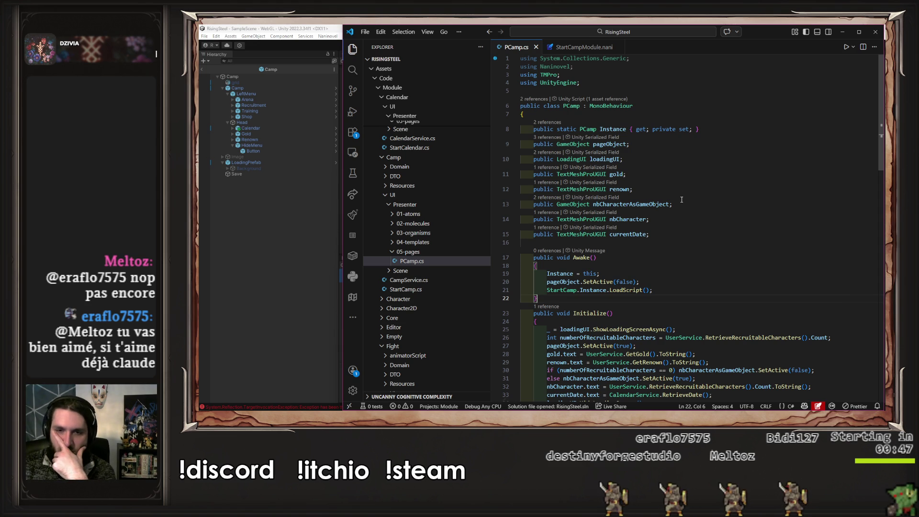
# Select the Camp object in Unity, toggle it off and on, and stop the game
pyautogui.scroll(-2, 682, 199)
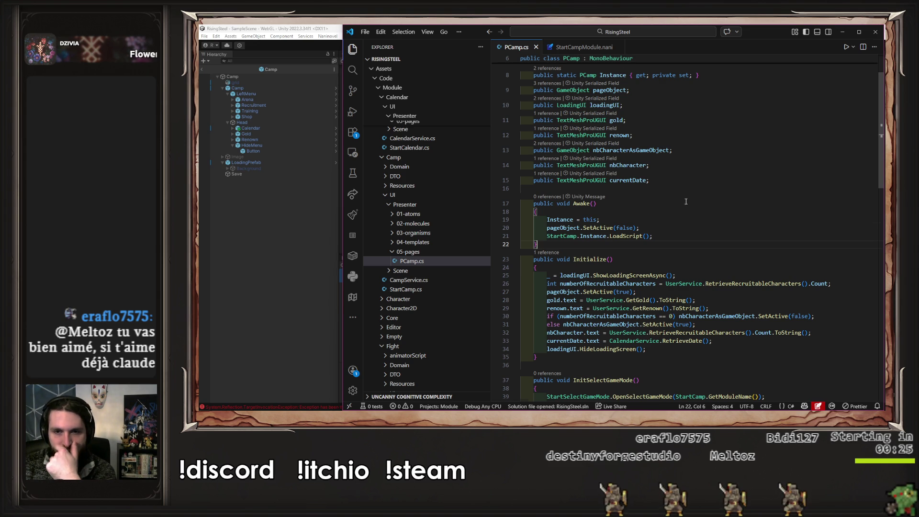
pyautogui.scroll(-1, 682, 199)
pyautogui.click(680, 255)
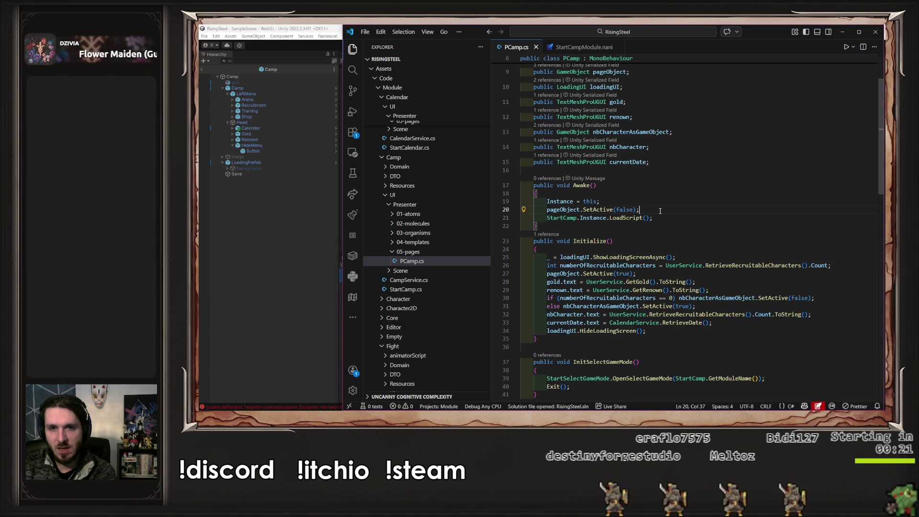
pyautogui.click(291, 229)
pyautogui.click(268, 89)
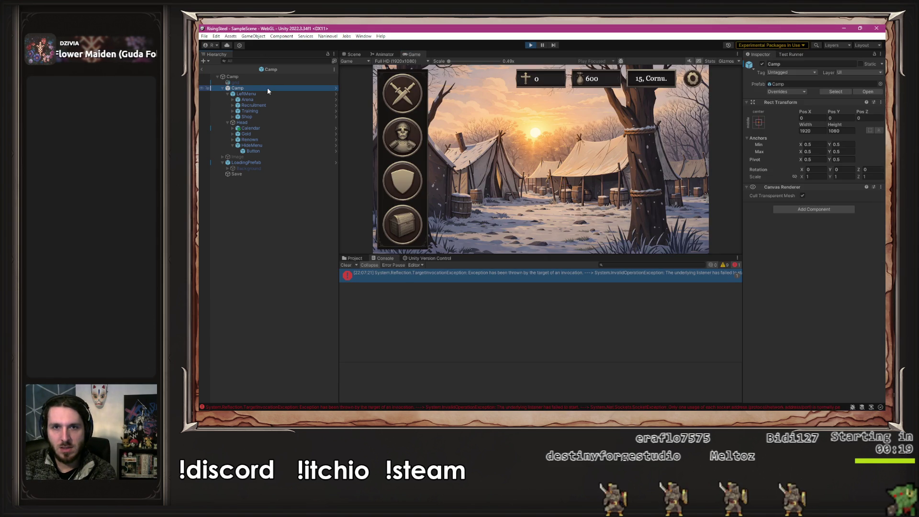
pyautogui.click(762, 64)
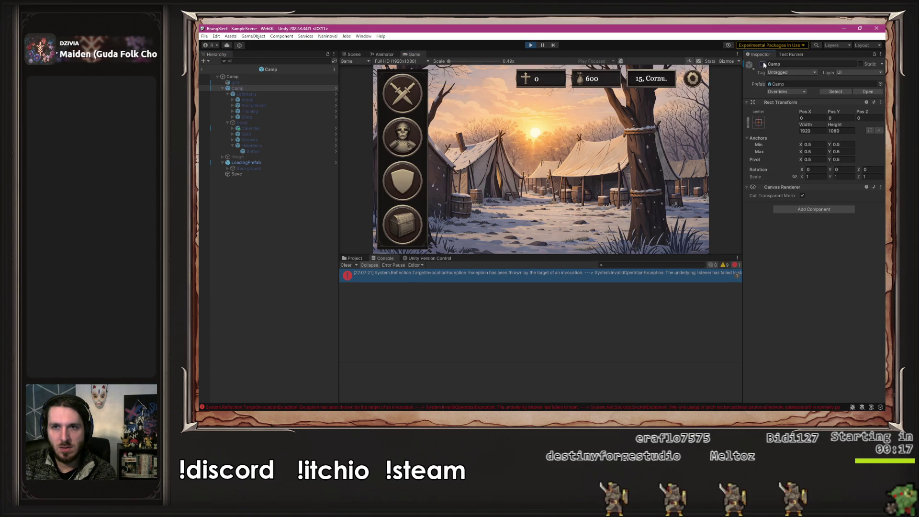
pyautogui.click(762, 64)
pyautogui.click(533, 46)
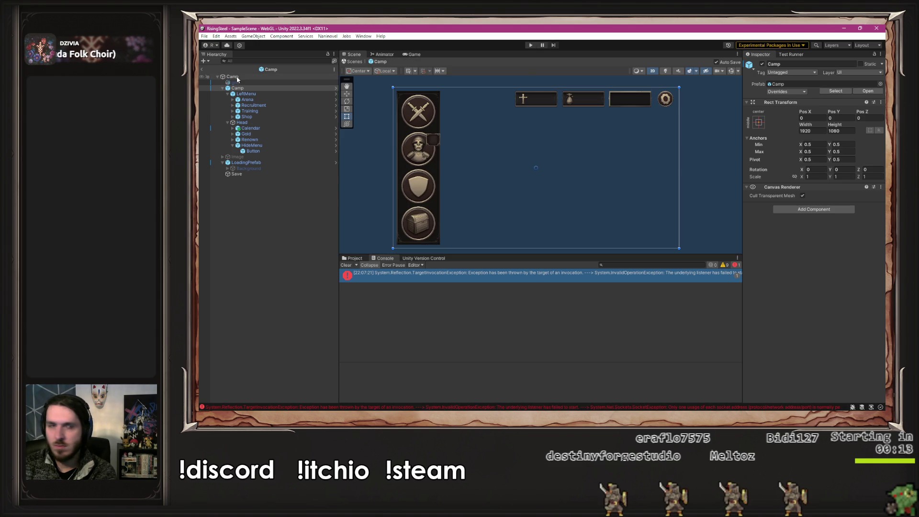
pyautogui.click(762, 64)
pyautogui.click(762, 64)
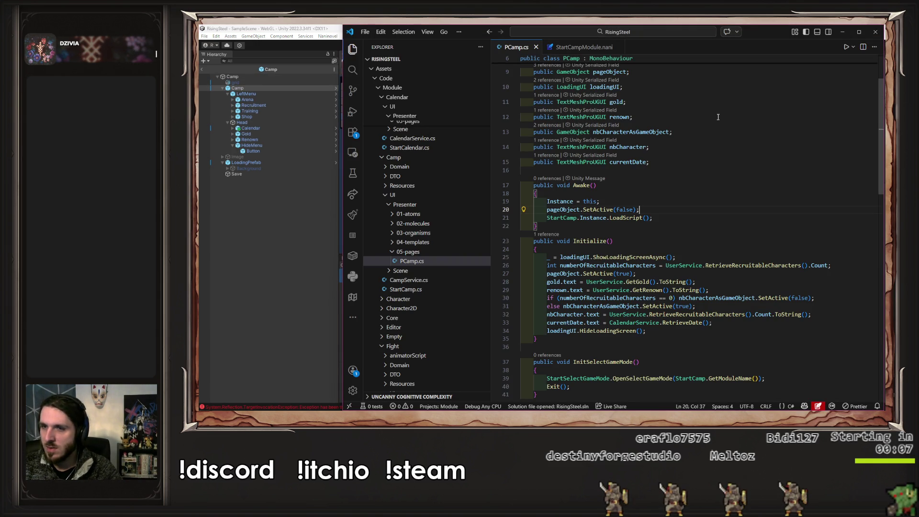
# Comment out pageObject.SetActive(true) in PCamp.cs, save, and deselect Camp back in Unity
pyautogui.click(639, 274)
pyautogui.hotkey('ctrl', '/')
pyautogui.hotkey('ctrl', 's')
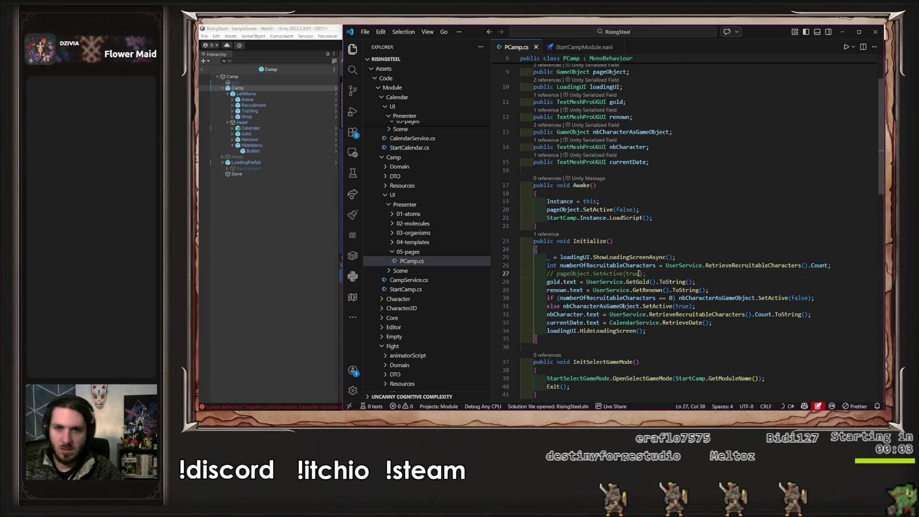
pyautogui.hotkey('alt', 'Tab')
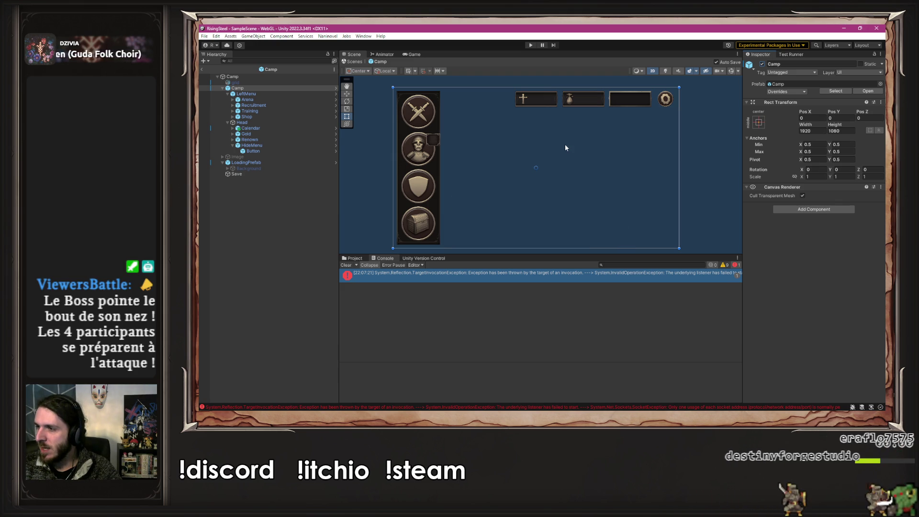
pyautogui.click(565, 144)
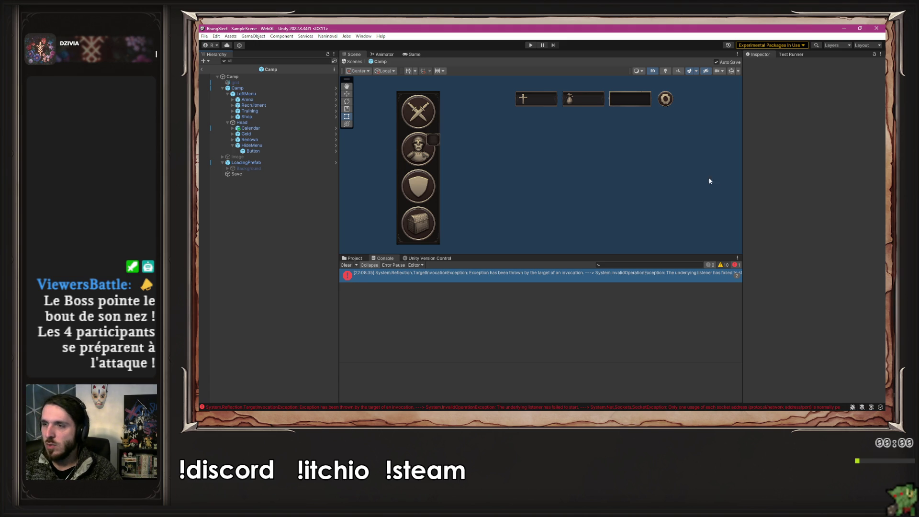
# Clear the Console, play and continue from save slot 1, then stop the game
pyautogui.click(346, 265)
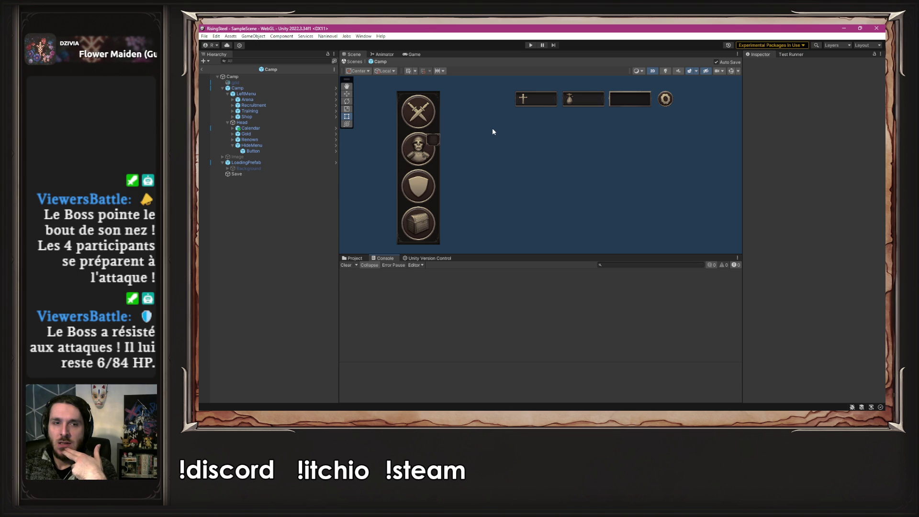
pyautogui.click(526, 45)
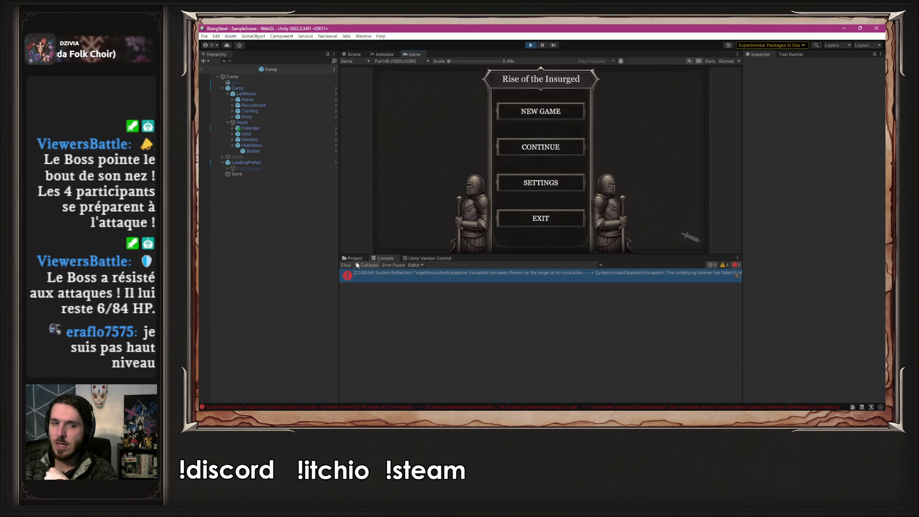
pyautogui.click(351, 265)
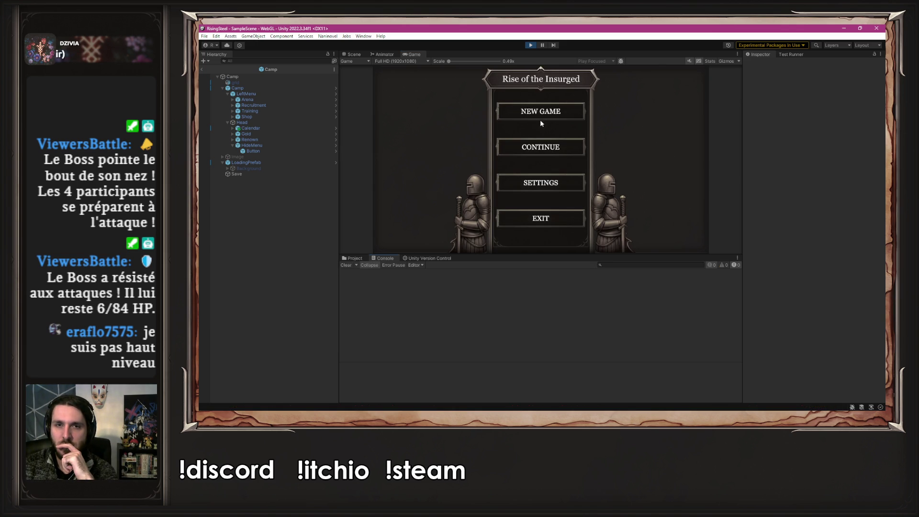
pyautogui.click(543, 147)
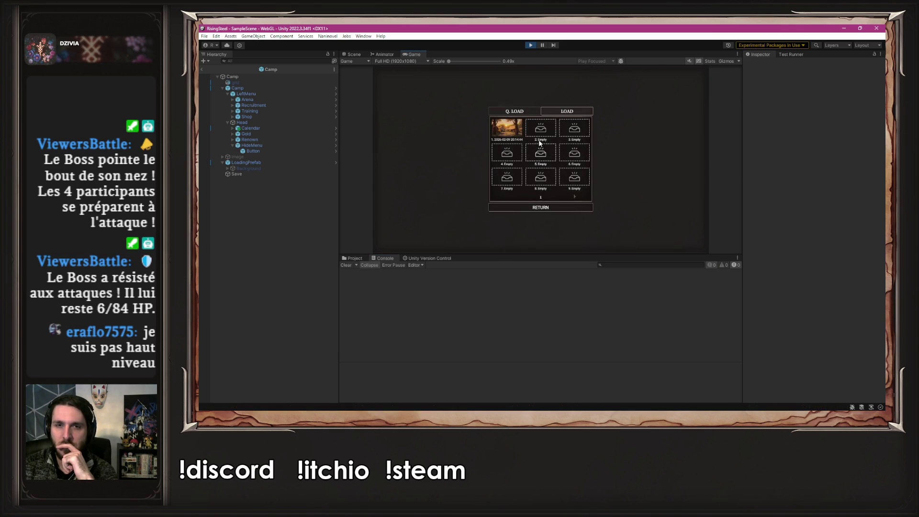
pyautogui.click(499, 124)
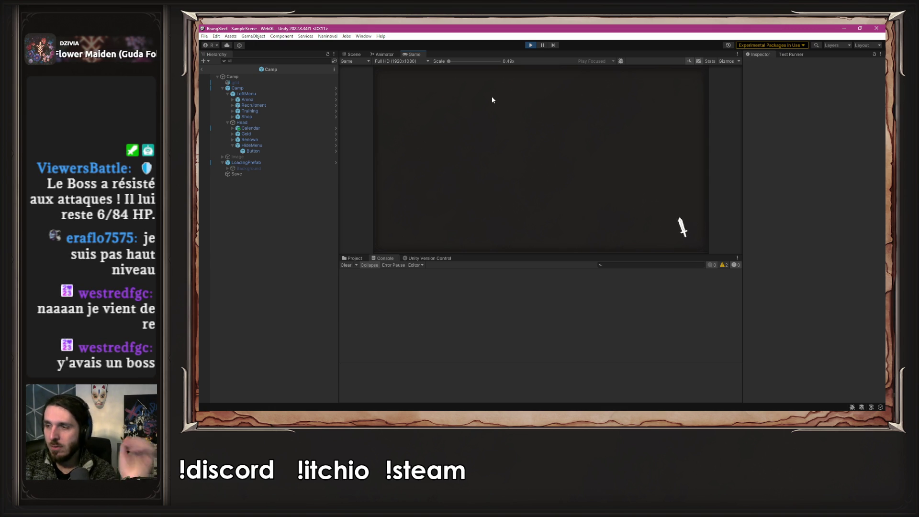
pyautogui.click(530, 45)
pyautogui.hotkey('alt', 'Tab')
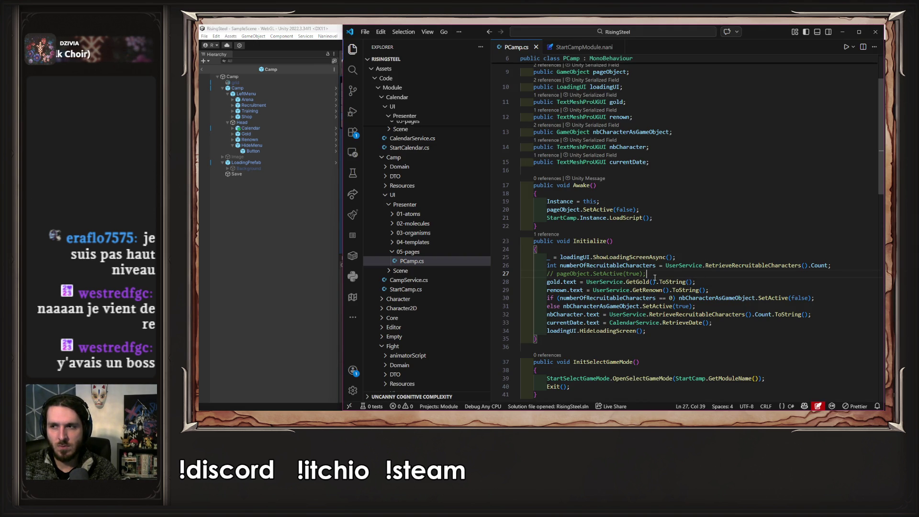
pyautogui.click(328, 226)
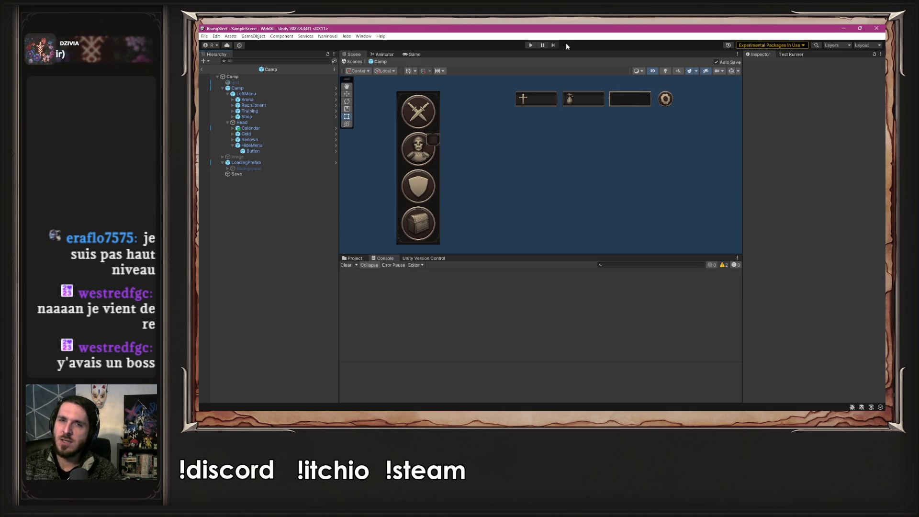
# Comment out Initialize's gold-through-currentDate lines and the numberOfRecruitableCharacters line, then return to Unity
pyautogui.hotkey('alt', 'Tab')
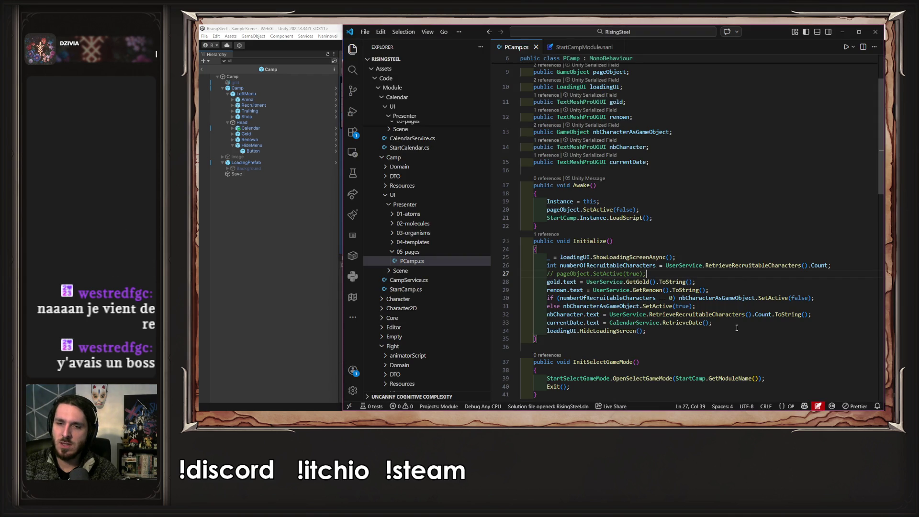
pyautogui.moveTo(713, 323); pyautogui.dragTo(624, 281)
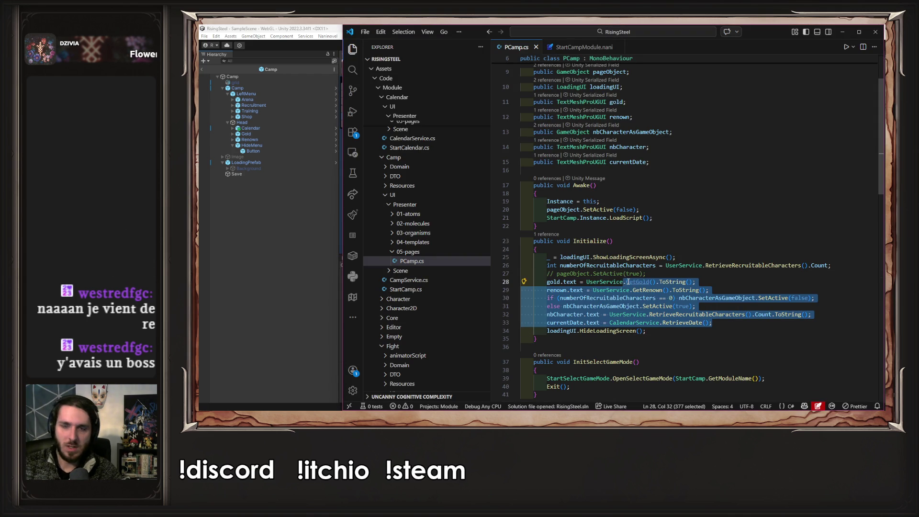
pyautogui.hotkey('ctrl', '/')
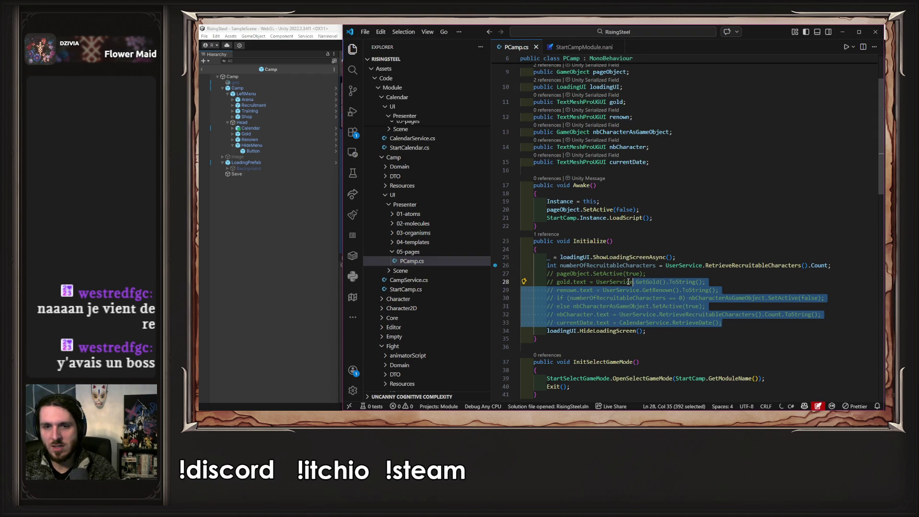
pyautogui.click(652, 267)
pyautogui.hotkey('ctrl', '/')
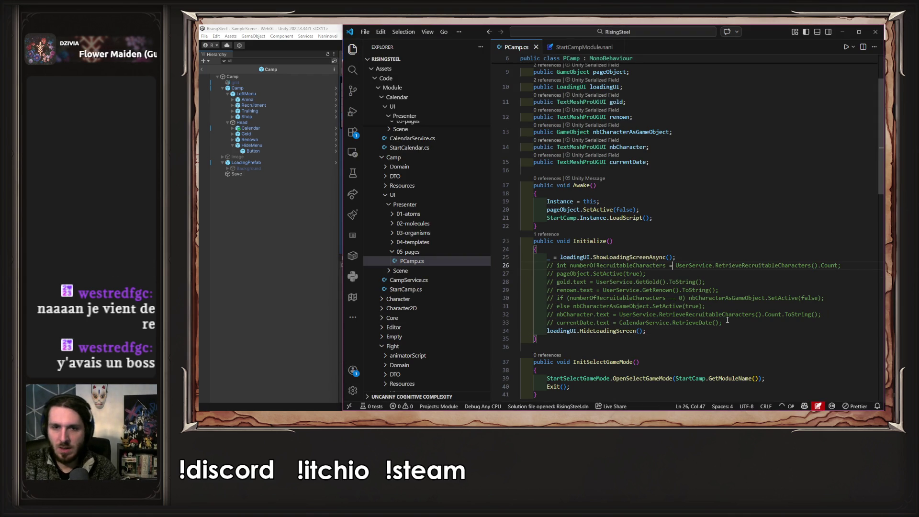
pyautogui.hotkey('alt', 'Tab')
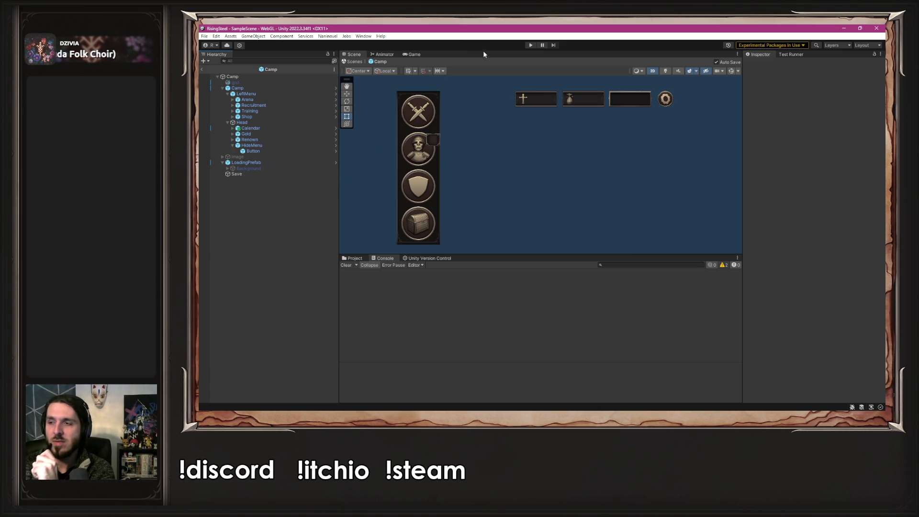
# Play a new game, submit the name, choose a character, then stop and return to PCamp.cs
pyautogui.click(529, 46)
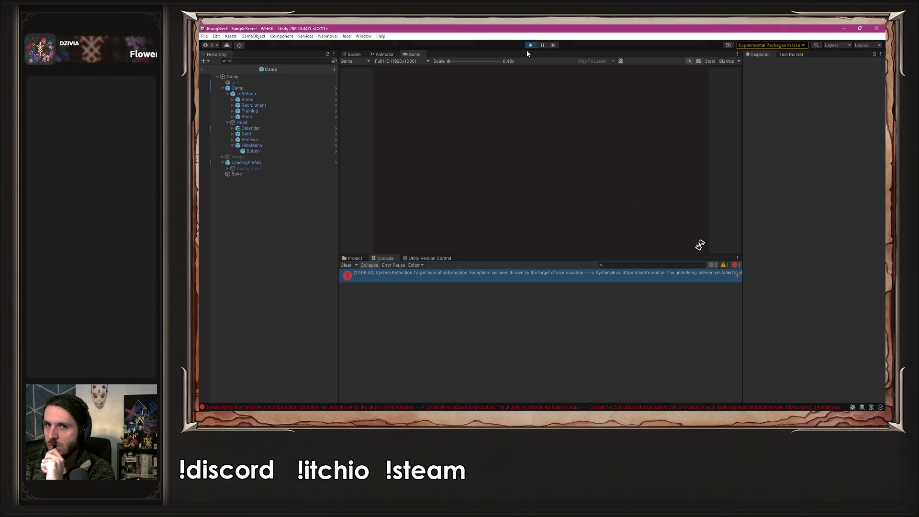
pyautogui.click(530, 112)
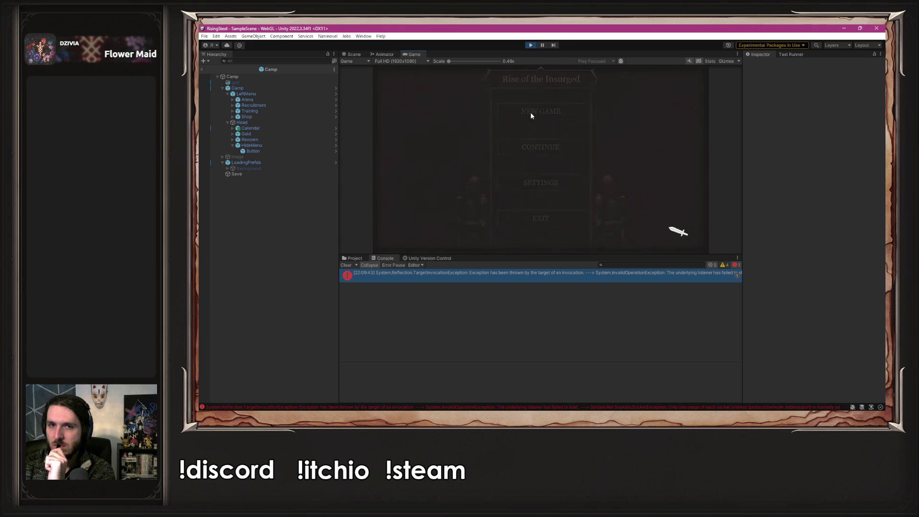
pyautogui.click(541, 160)
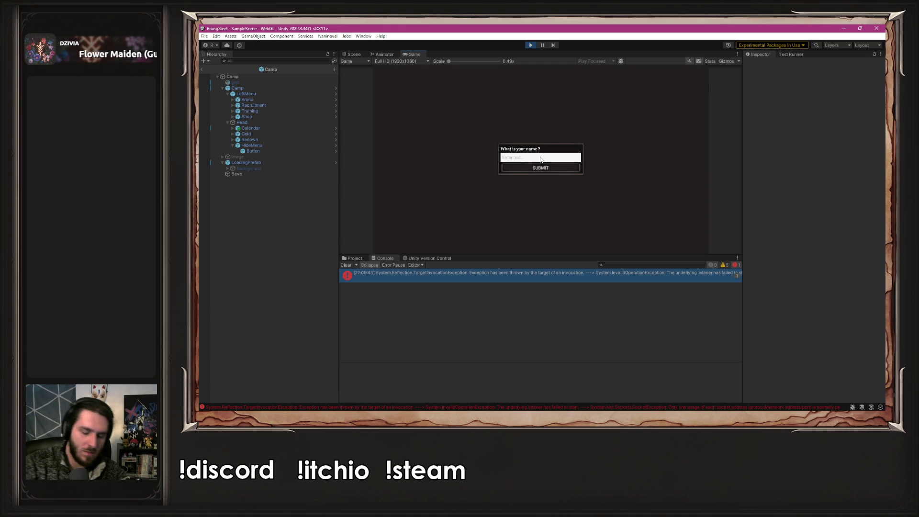
pyautogui.press('Return')
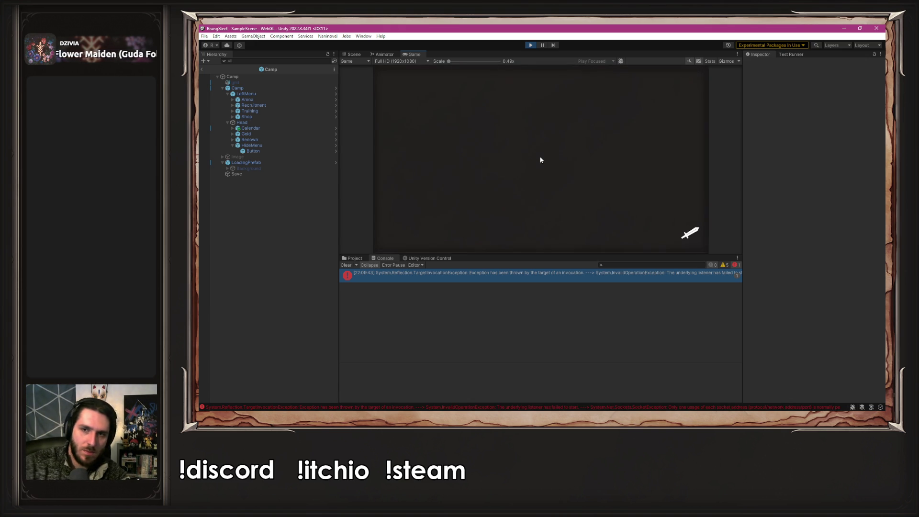
pyautogui.click(596, 170)
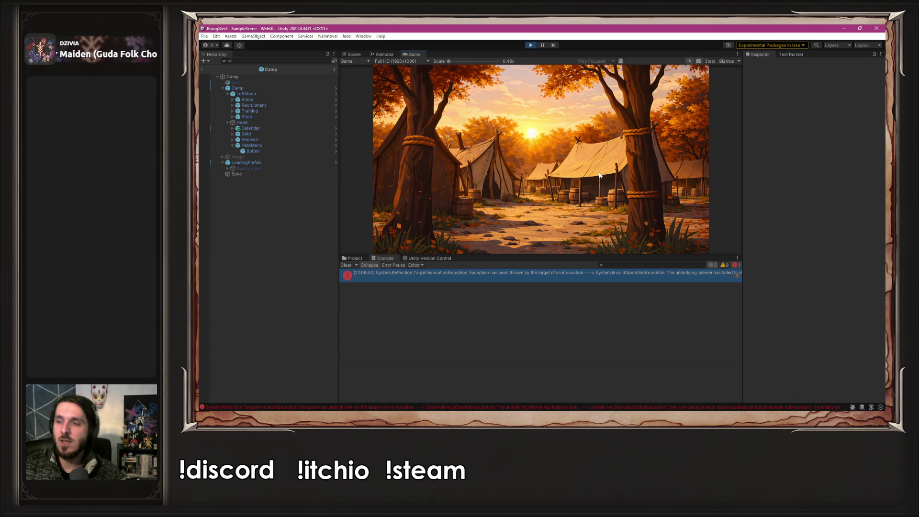
pyautogui.click(531, 45)
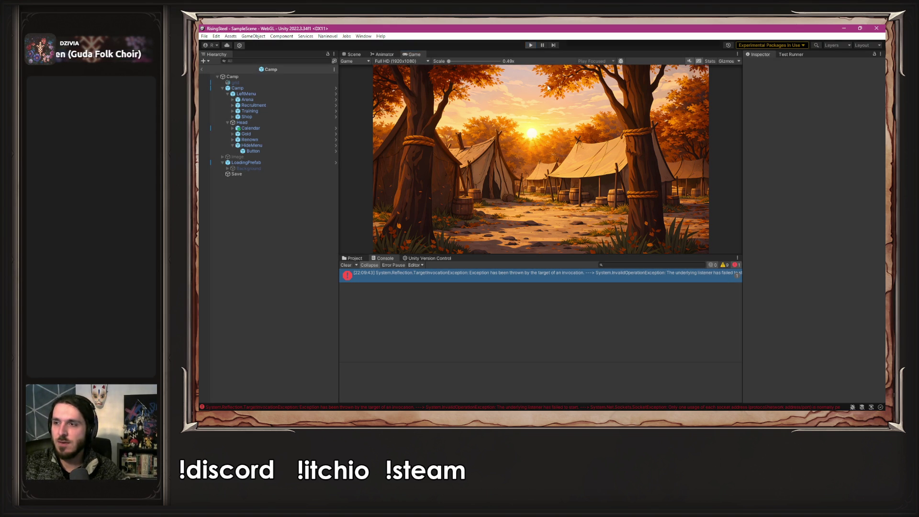
pyautogui.hotkey('alt', 'Tab')
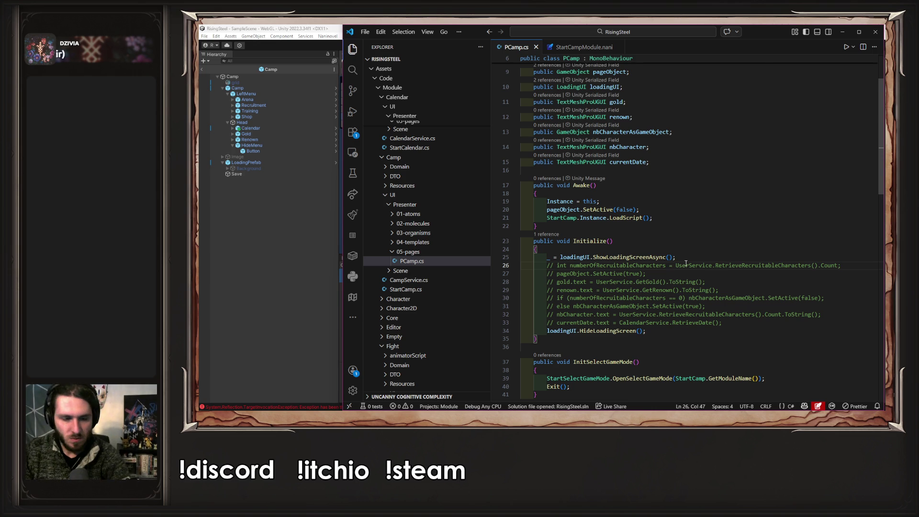
# Undo the commented Initialize lines, delete the stray Debug.Log line, and save PCamp.cs
pyautogui.hotkey('ctrl', 'z')
pyautogui.hotkey('ctrl', 'z')
pyautogui.hotkey('ctrl', 'z')
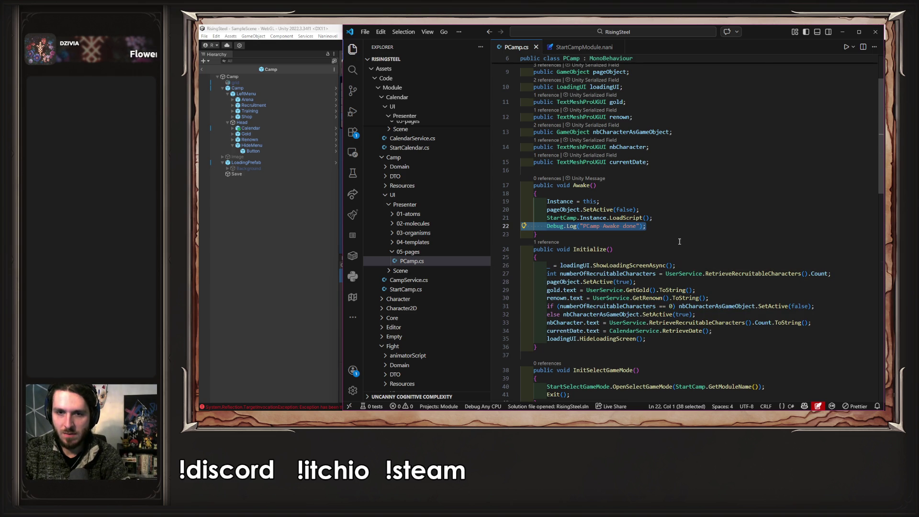
pyautogui.press('BackSpace')
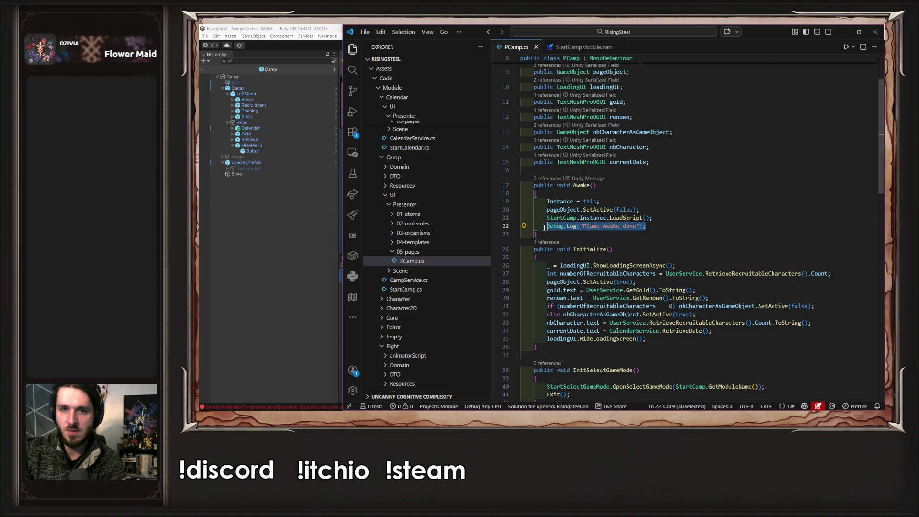
pyautogui.press('BackSpace')
pyautogui.hotkey('ctrl', 's')
# Comment out the ShowLoadingScreenAsync line, save, and return to Unity
pyautogui.click(637, 257)
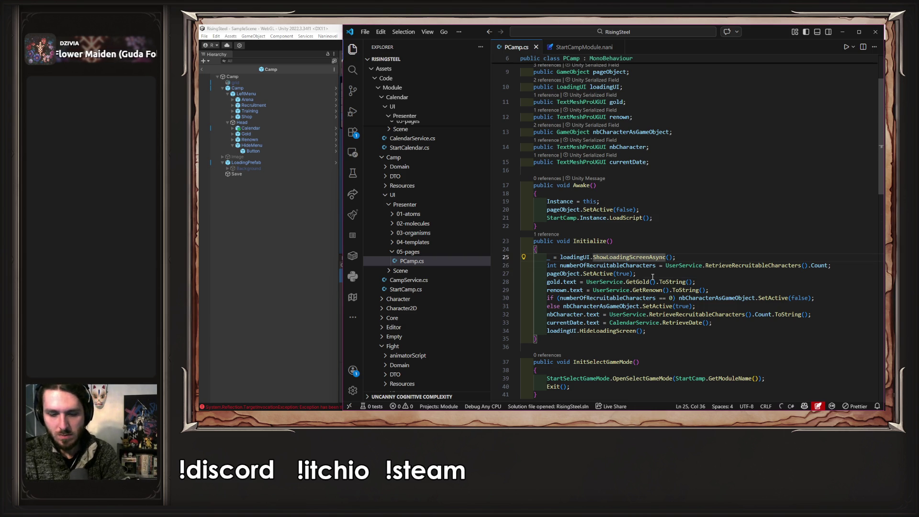
pyautogui.hotkey('ctrl', '/')
pyautogui.press('Down')
pyautogui.press('Down')
pyautogui.press('Down')
pyautogui.hotkey('ctrl', 's')
pyautogui.click(245, 277)
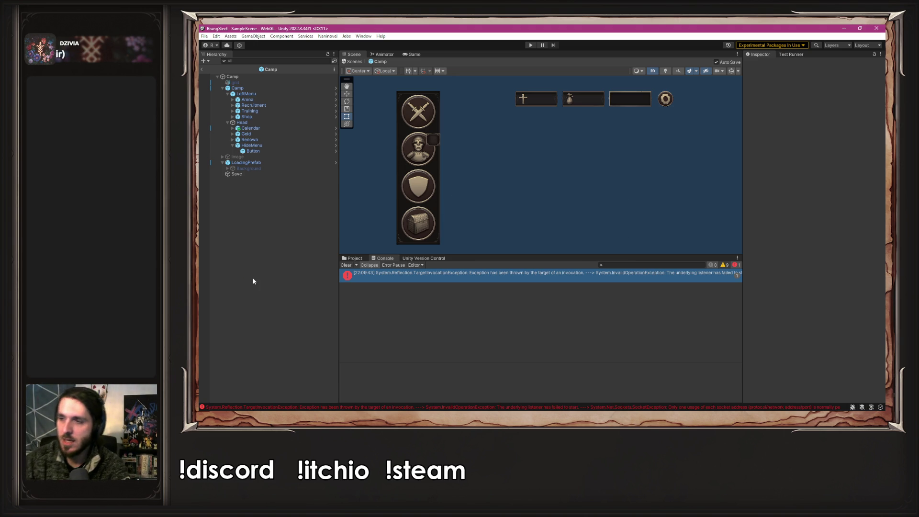
# Run a Unity play test of the camp startup and clear the TargetInvocationException from the Console
pyautogui.click(531, 45)
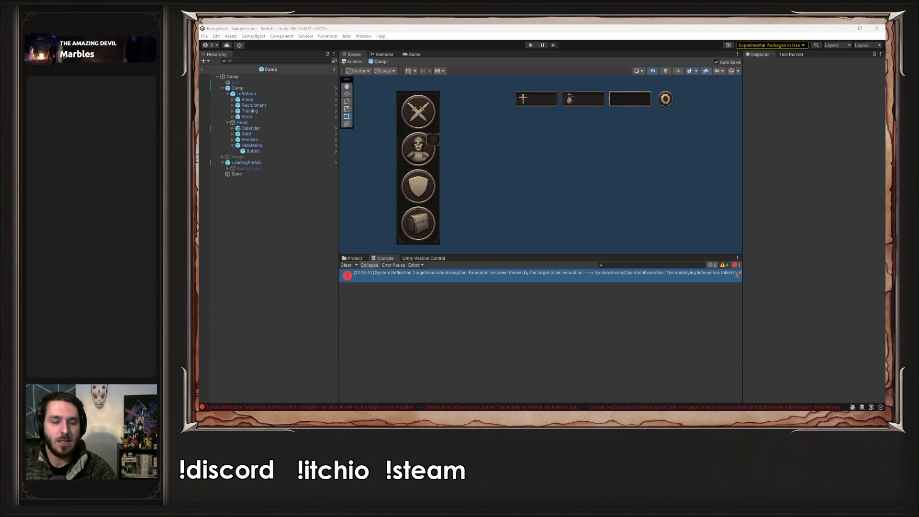
pyautogui.click(346, 265)
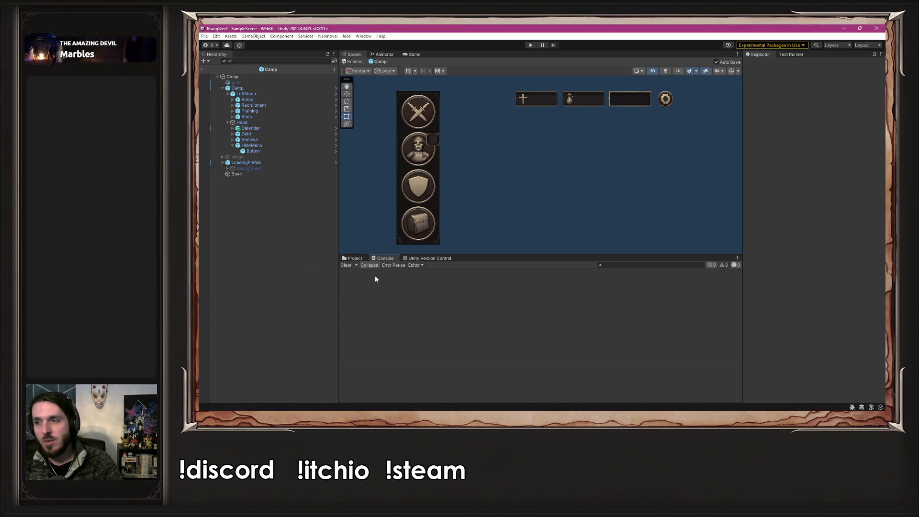
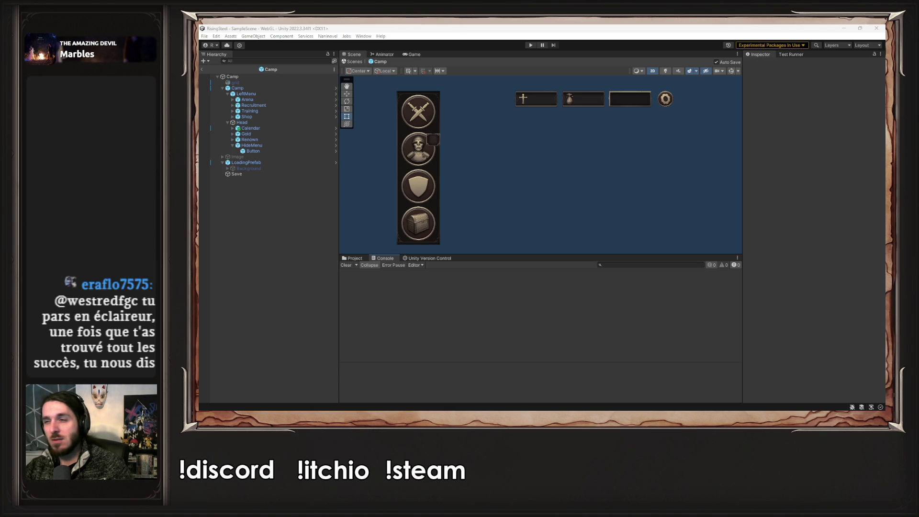
pyautogui.hotkey('alt', 'Tab')
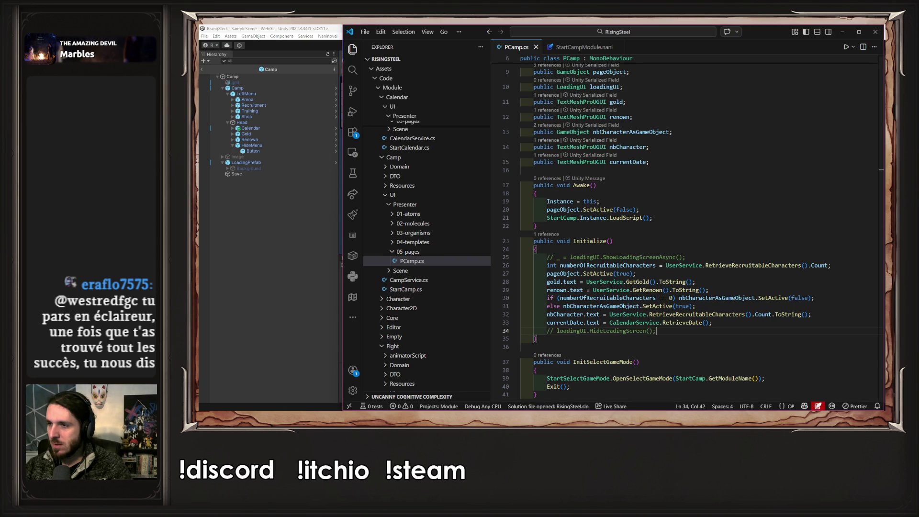
pyautogui.click(588, 50)
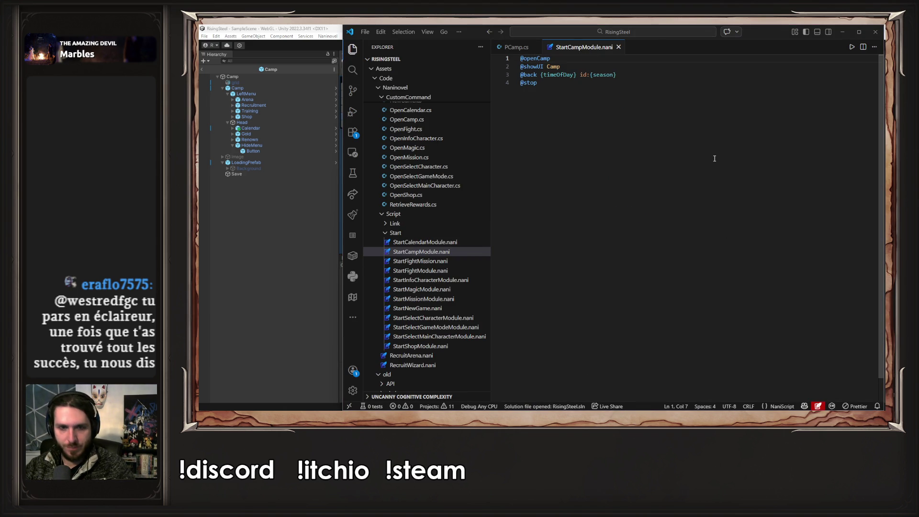
pyautogui.click(521, 59)
pyautogui.press('Return')
pyautogui.press('Up')
pyautogui.write('@showUI LoadingUI')
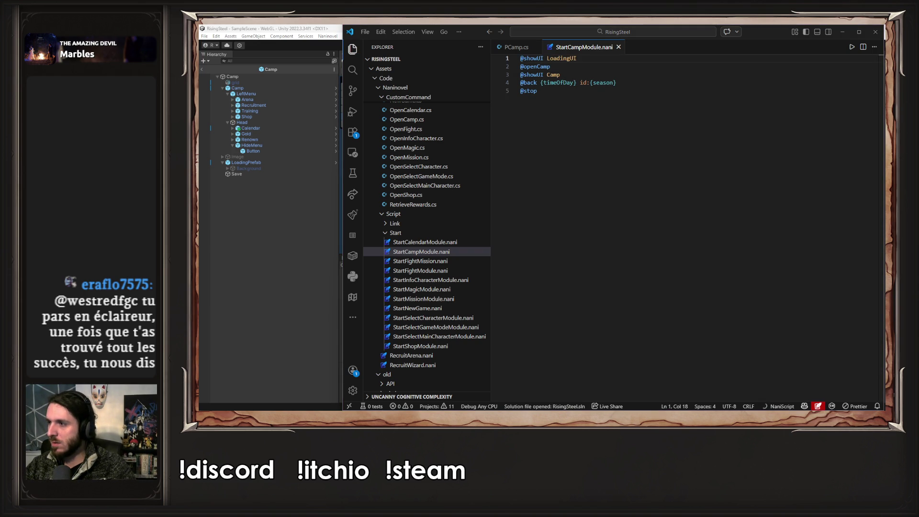
pyautogui.click(669, 82)
pyautogui.press('Return')
pyautogui.write('@hideUI LoadingUI')
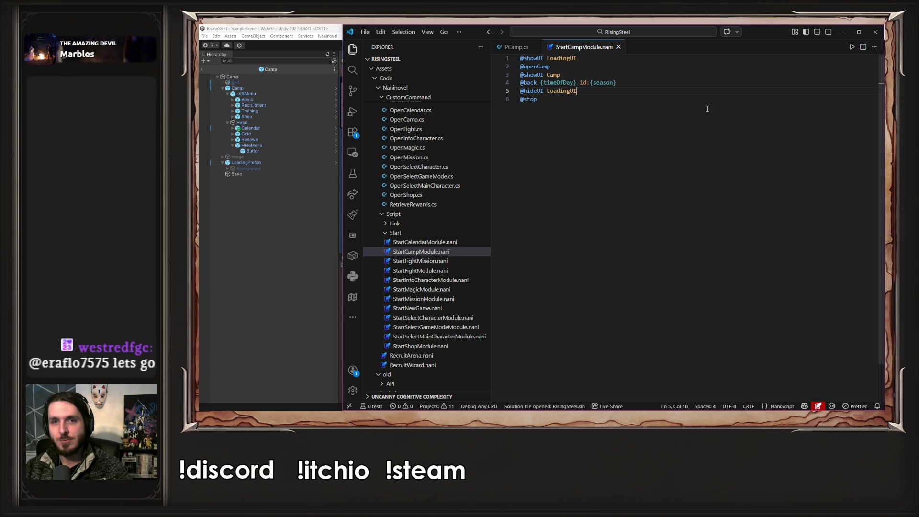
pyautogui.click(302, 260)
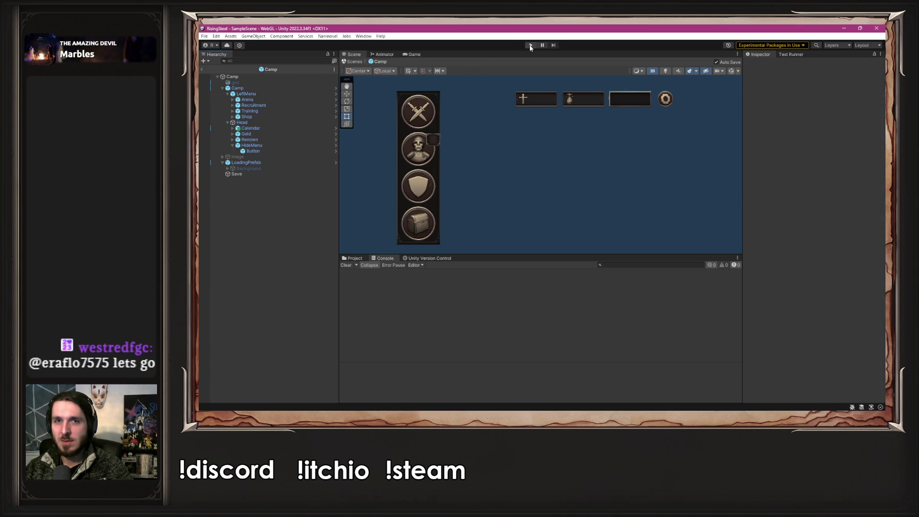
pyautogui.click(530, 45)
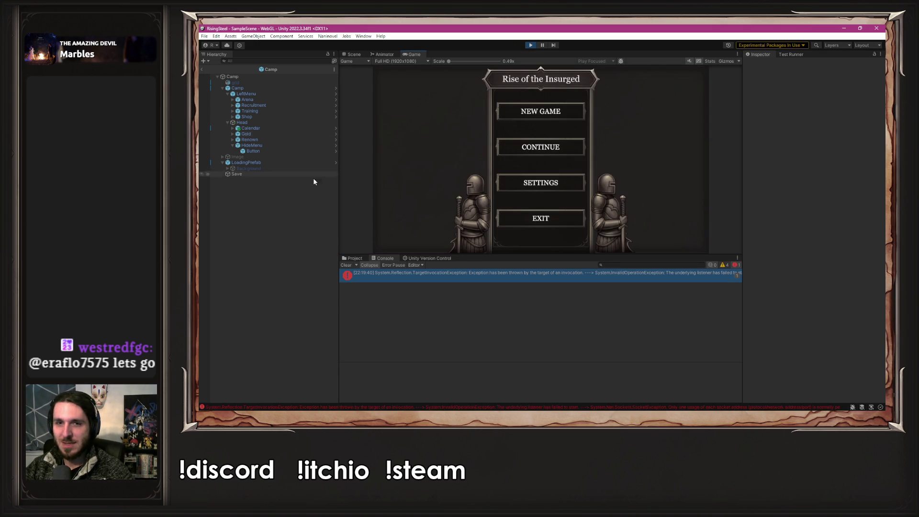
pyautogui.click(348, 265)
pyautogui.click(539, 148)
pyautogui.click(509, 133)
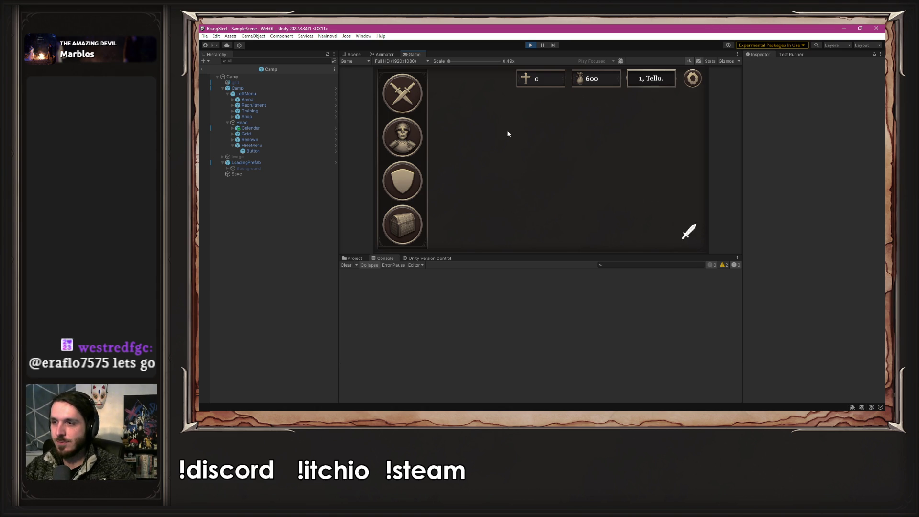
pyautogui.click(531, 45)
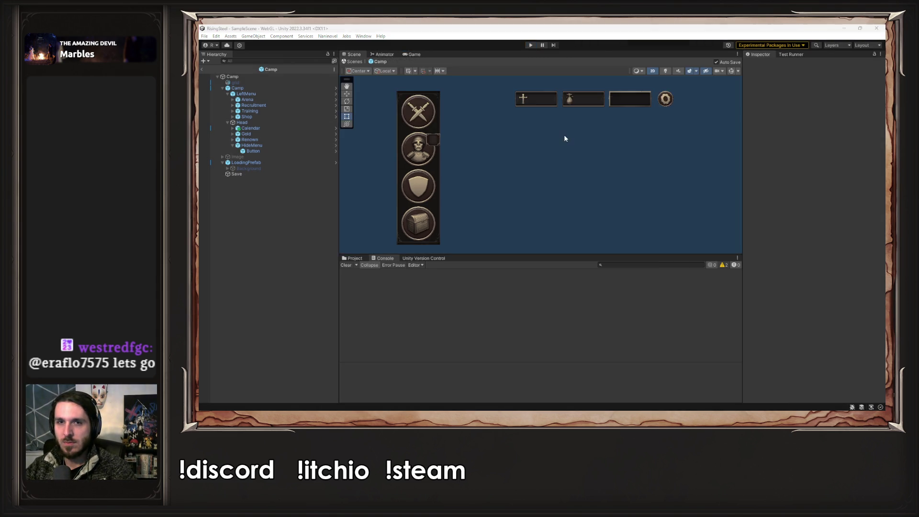
# After checking PCamp.cs, deactivate LoadingPrefab inside the Camp prefab
pyautogui.hotkey('alt', 'Tab')
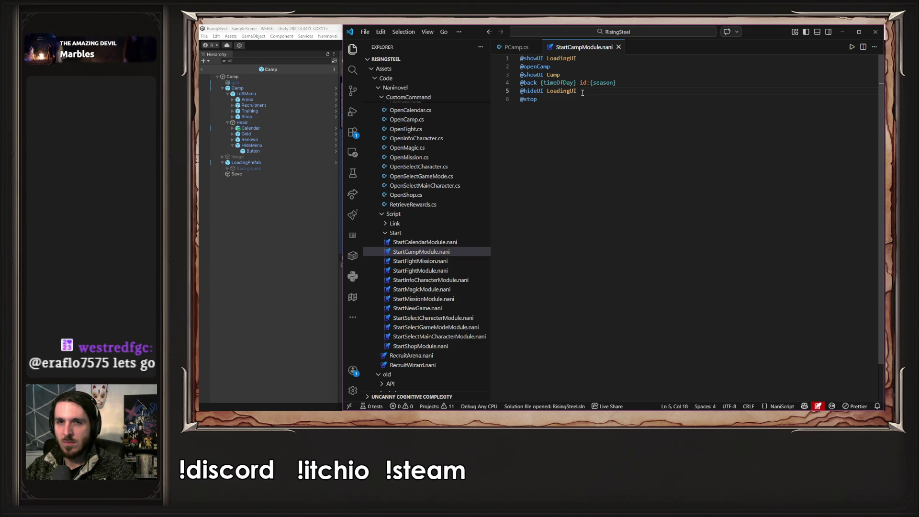
pyautogui.click(524, 48)
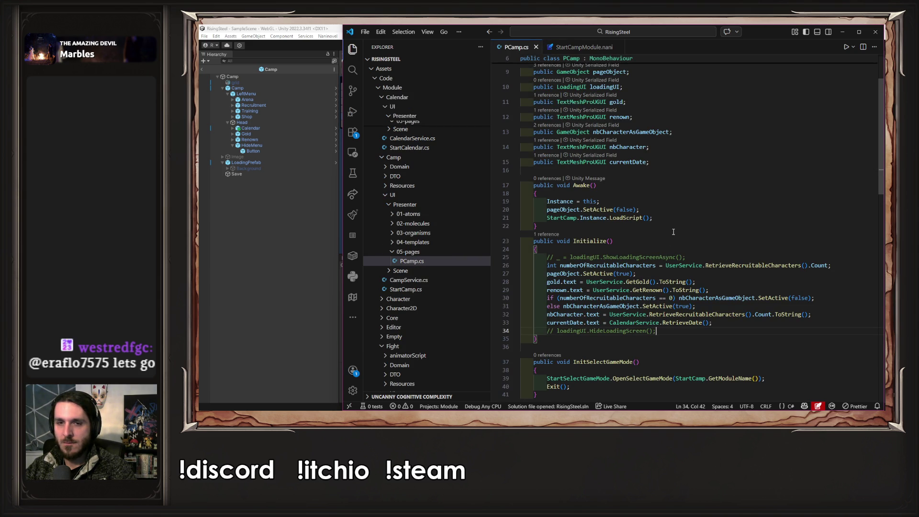
pyautogui.click(218, 215)
pyautogui.click(269, 163)
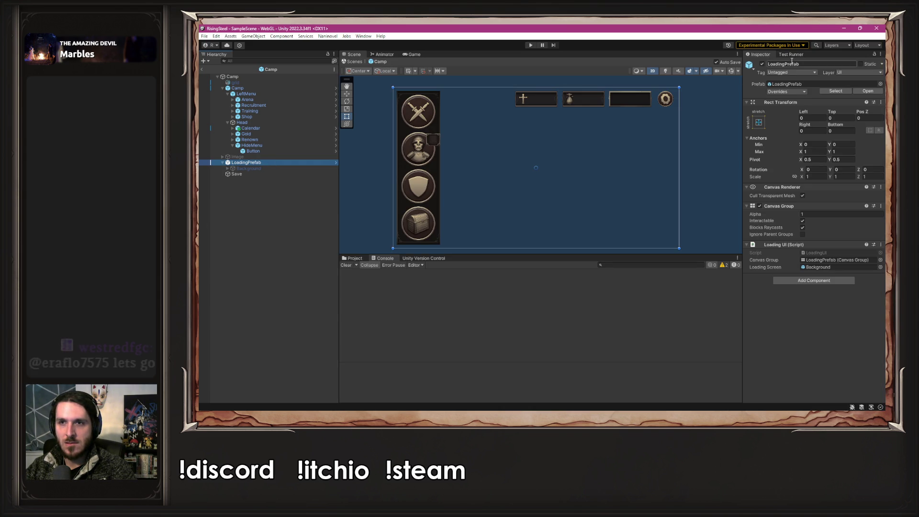
pyautogui.click(762, 64)
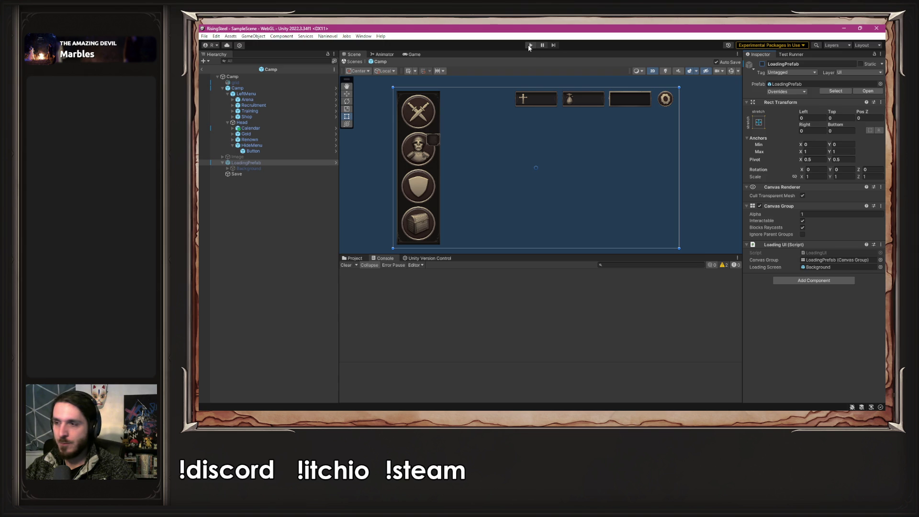
# Play the game, continue into save slot 1, then select Naninovel<Runtime> in the running scene
pyautogui.click(528, 45)
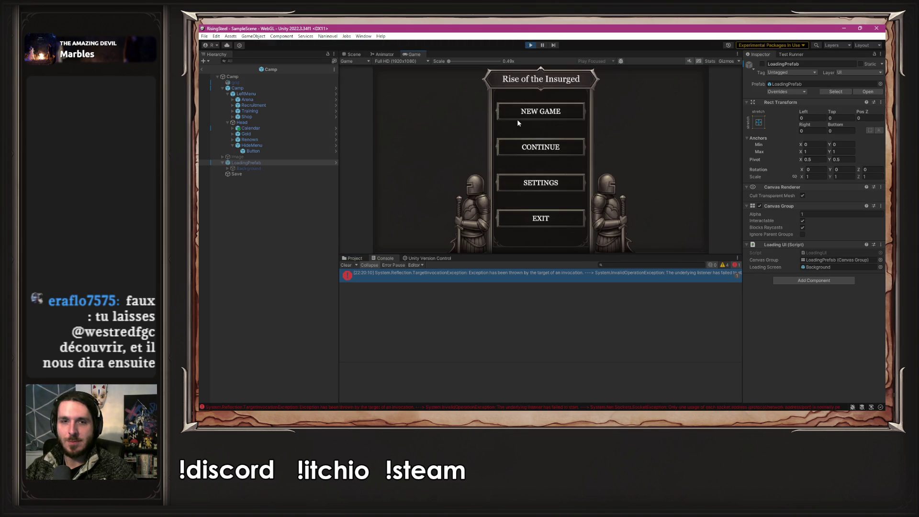
pyautogui.click(502, 144)
pyautogui.click(507, 130)
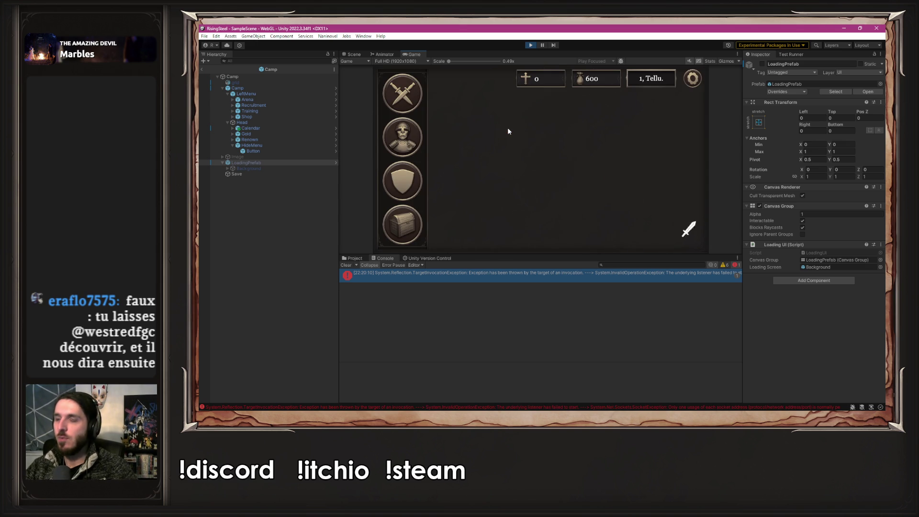
pyautogui.click(203, 68)
pyautogui.click(220, 80)
# Expand Naninovel<Runtime> > UI > Camp and toggle the runtime LoadingPrefab, leaving it inactive
pyautogui.click(218, 79)
pyautogui.click(223, 120)
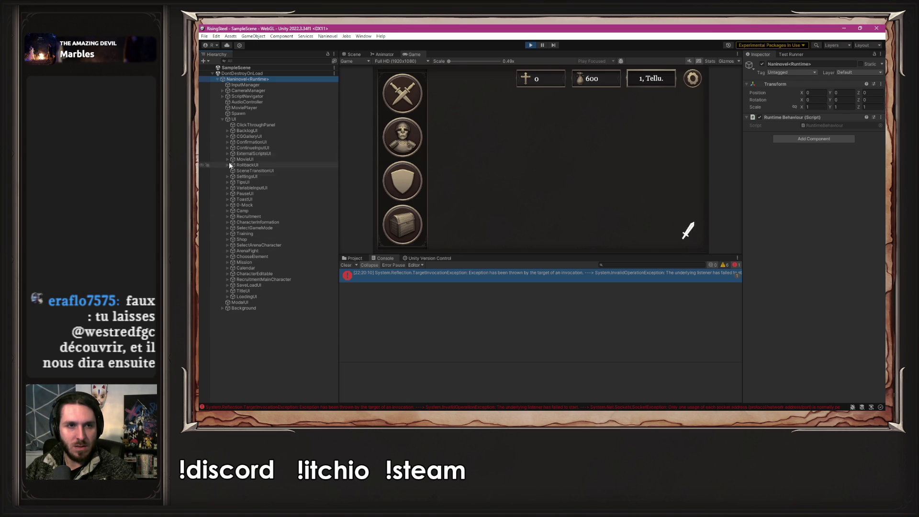
pyautogui.click(223, 210)
pyautogui.click(228, 211)
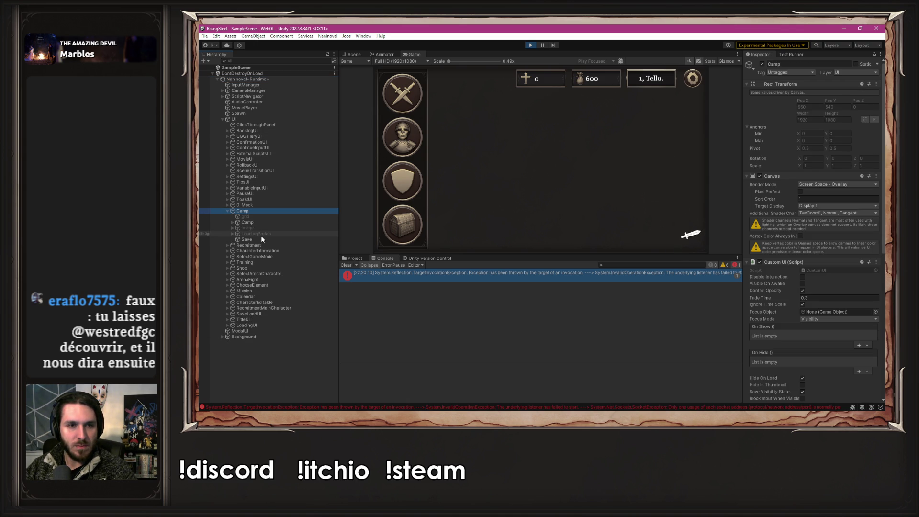
pyautogui.click(261, 234)
pyautogui.click(760, 65)
pyautogui.click(762, 65)
# Preview LoadingPrefab's Background by activating then deactivating it, then reopen StartCampModule.nani
pyautogui.click(232, 233)
pyautogui.click(279, 240)
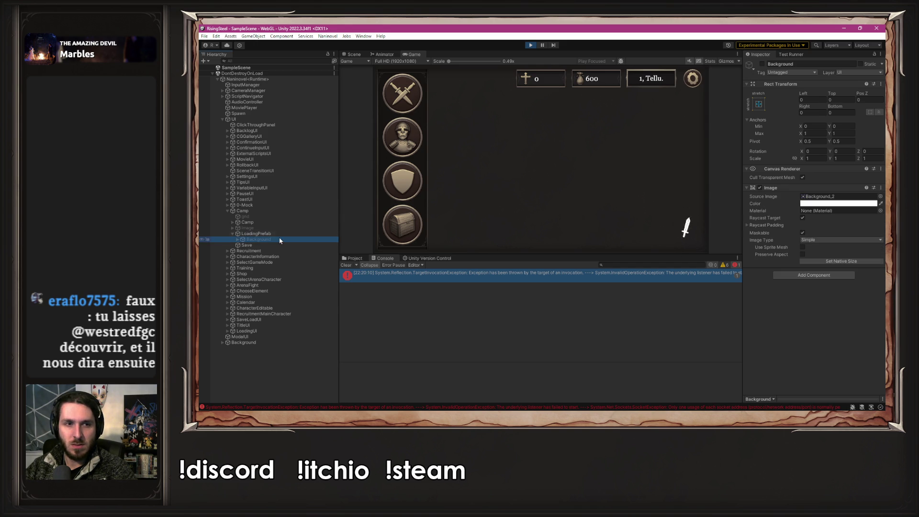
pyautogui.click(761, 64)
pyautogui.click(762, 65)
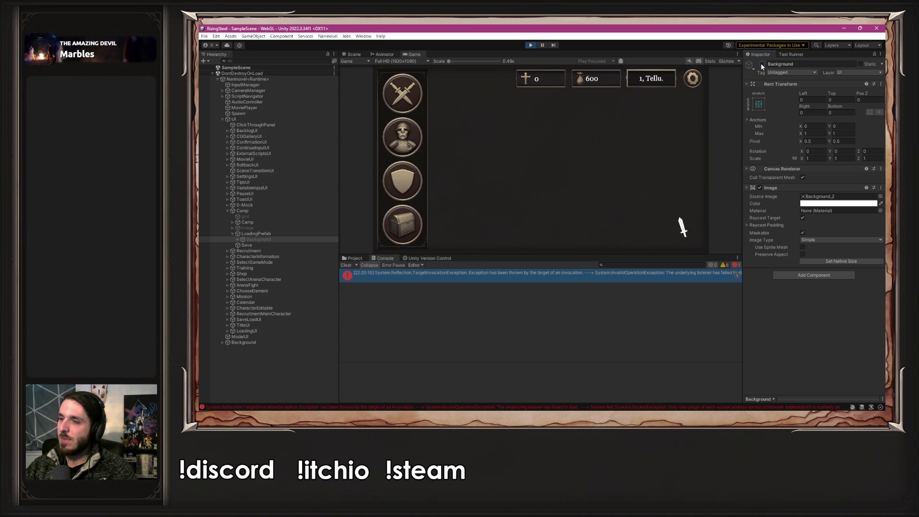
pyautogui.hotkey('alt', 'Tab')
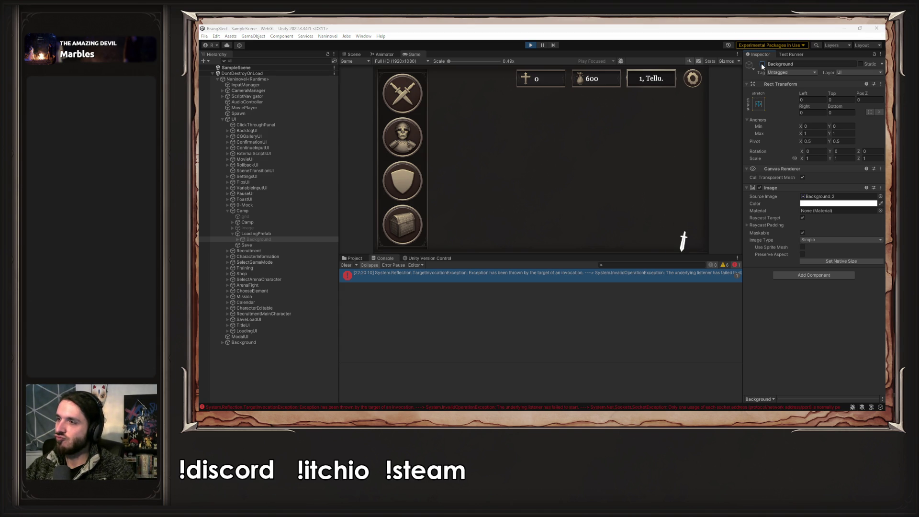
pyautogui.click(582, 47)
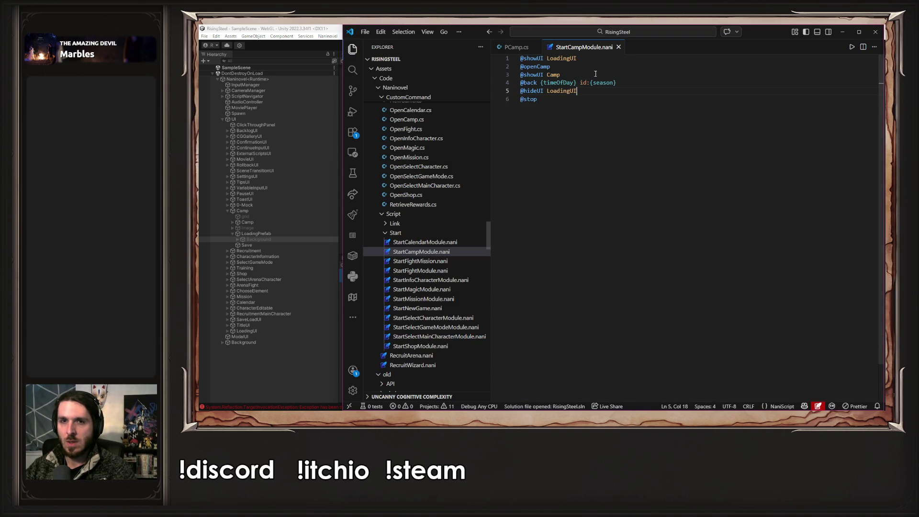
pyautogui.hotkey('shift', 'Home')
pyautogui.press('BackSpace')
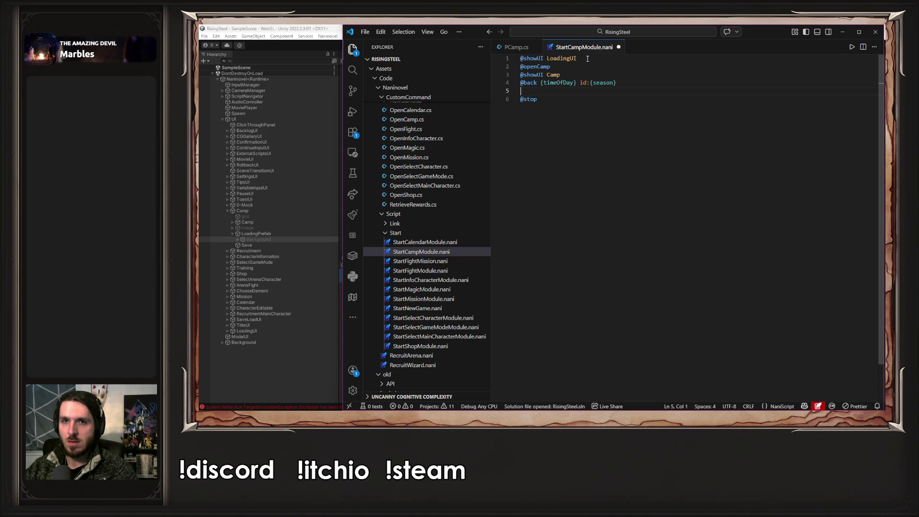
pyautogui.press('BackSpace')
pyautogui.press('Up')
pyautogui.press('Return')
pyautogui.write('@hideUI LoadingUI')
pyautogui.hotkey('ctrl', 's')
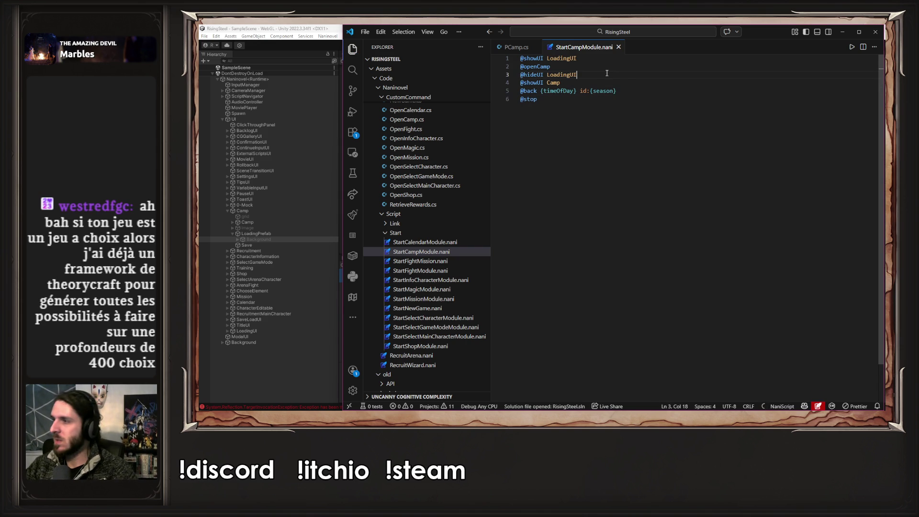
pyautogui.click(254, 370)
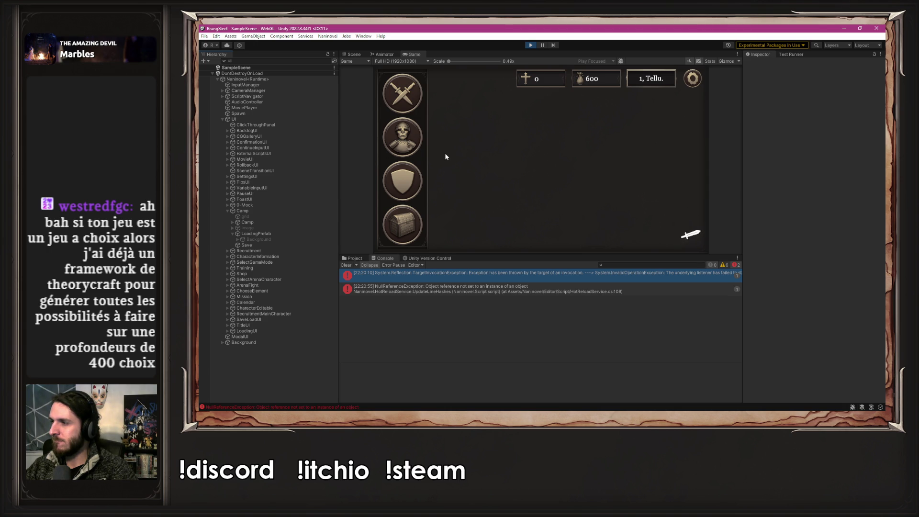
# Restart Play mode, clear the Console, continue into save slot 1, then stop playing
pyautogui.click(527, 44)
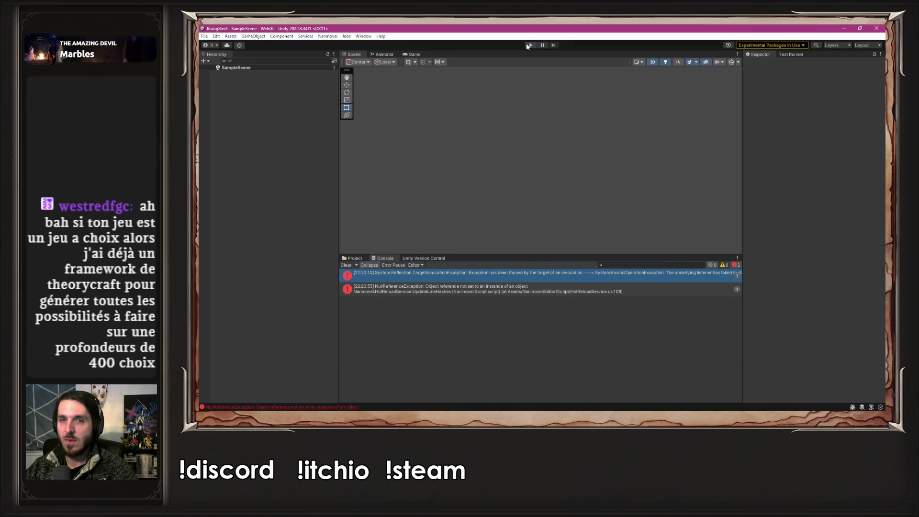
pyautogui.click(529, 45)
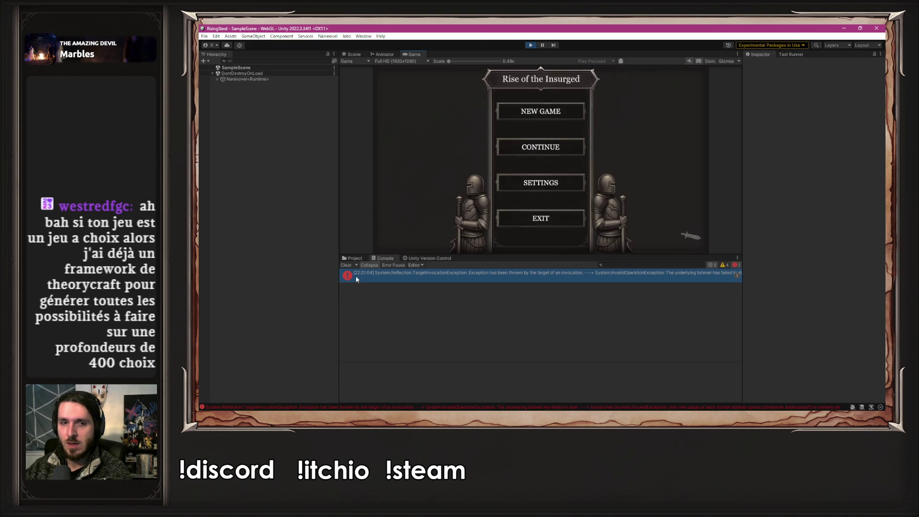
pyautogui.click(345, 265)
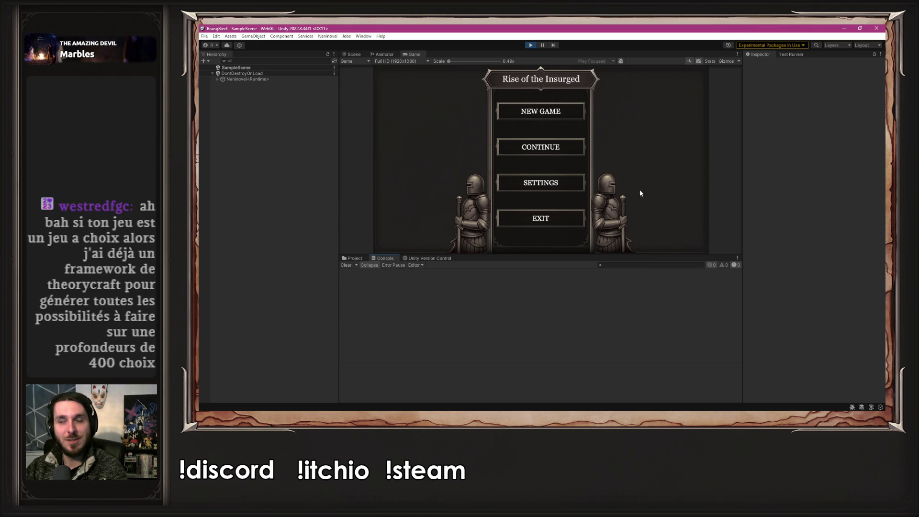
pyautogui.click(540, 140)
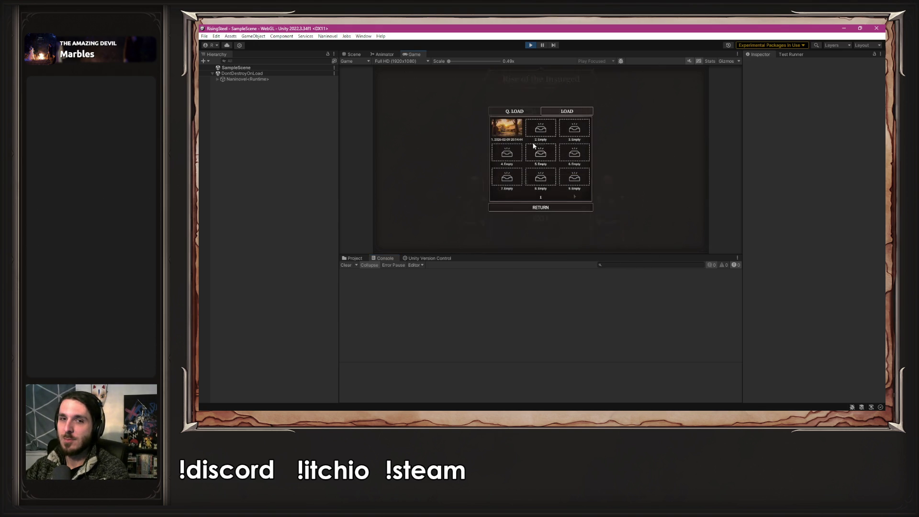
pyautogui.click(504, 128)
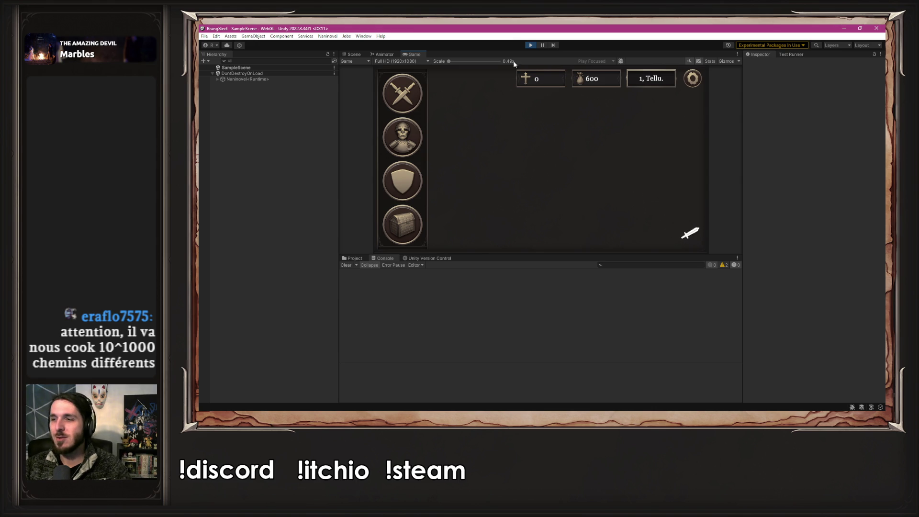
pyautogui.click(530, 45)
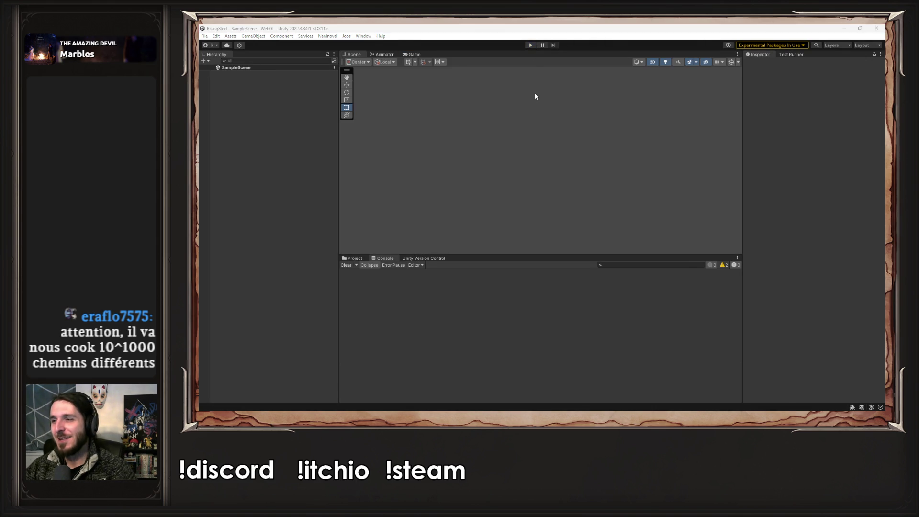
pyautogui.hotkey('alt', 'Tab')
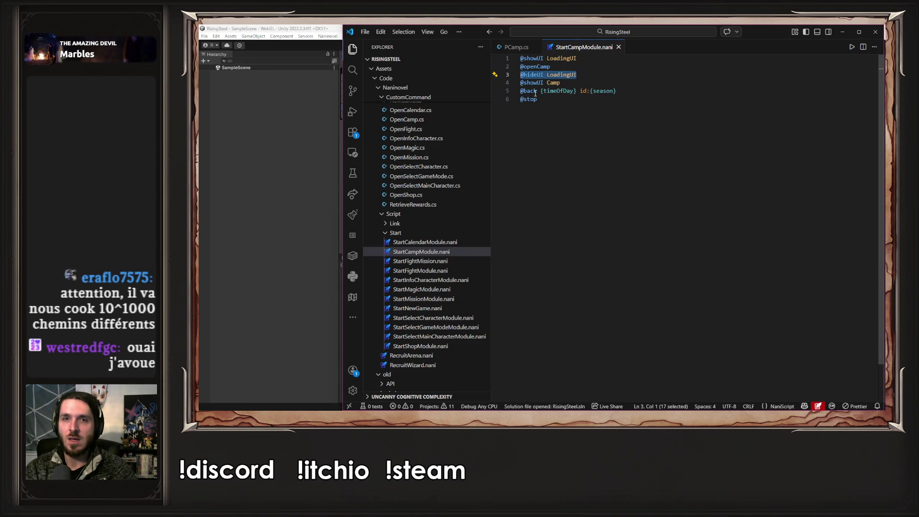
pyautogui.press('BackSpace')
pyautogui.press('BackSpace')
pyautogui.hotkey('ctrl', 'shift', 'Left')
pyautogui.hotkey('ctrl', 'shift', 'Left')
pyautogui.hotkey('ctrl', 'shift', 'Left')
pyautogui.press('BackSpace')
pyautogui.press('Delete')
pyautogui.hotkey('ctrl', 's')
# Play-test continuing a saved game into the camp screen, then stop Play mode
pyautogui.click(308, 144)
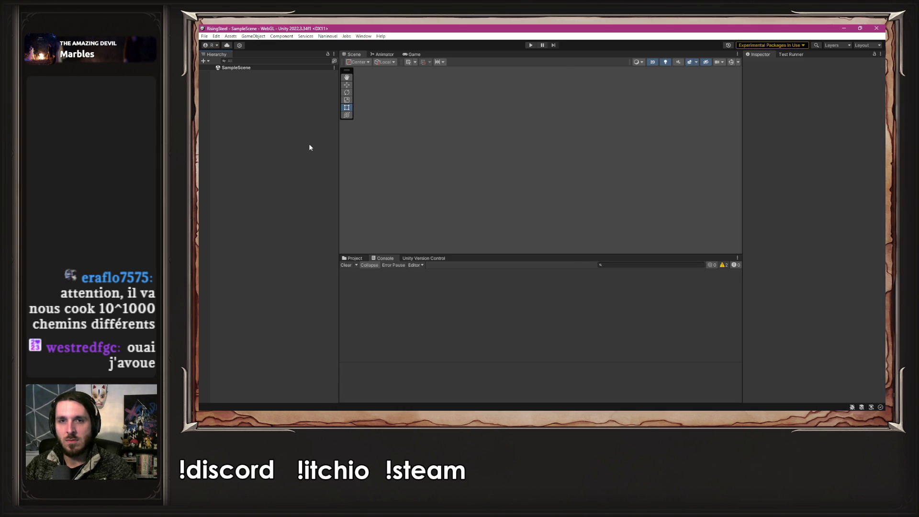
pyautogui.click(531, 45)
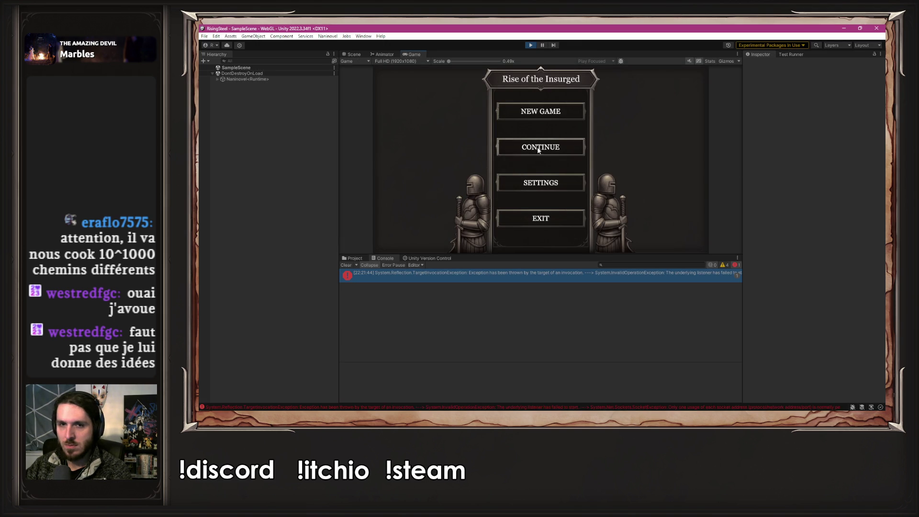
pyautogui.click(537, 147)
pyautogui.click(498, 128)
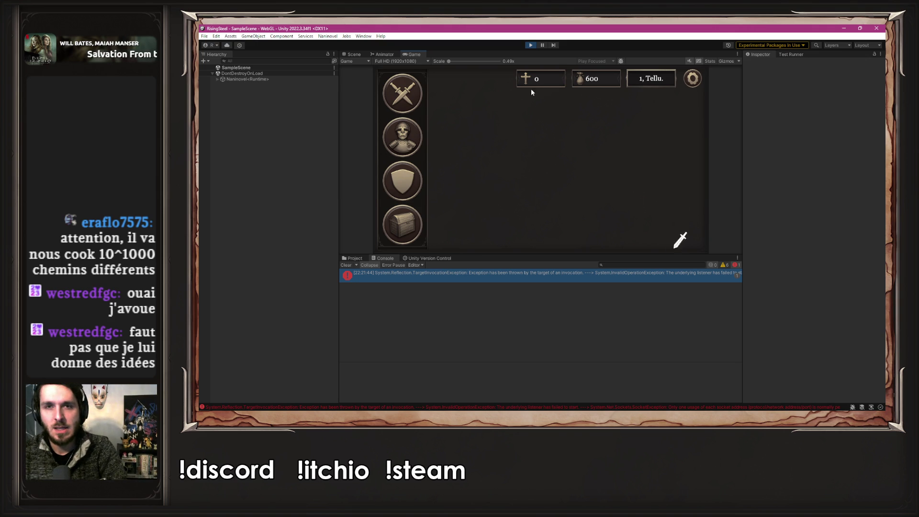
pyautogui.click(526, 45)
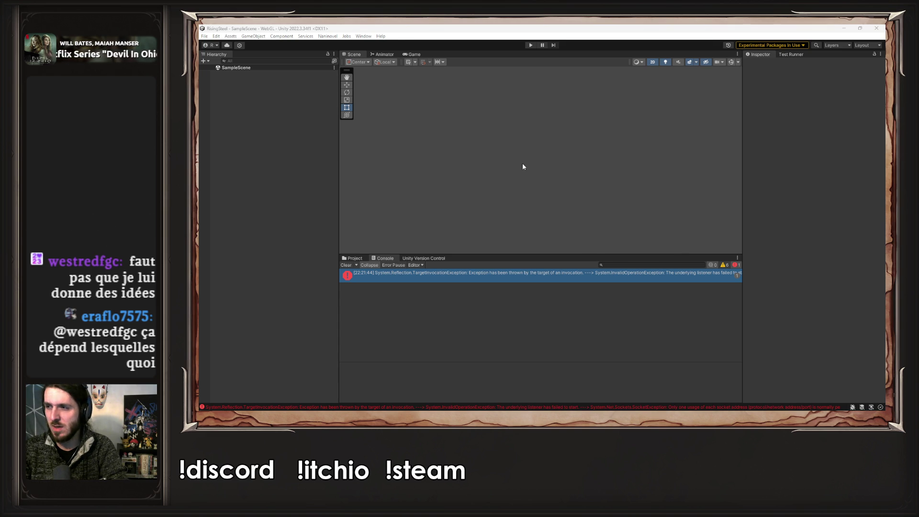
# Restore the loadingUI.ShowLoadingScreenAsync and HideLoadingScreen calls in PCamp's Initialize method
pyautogui.hotkey('alt', 'Tab')
pyautogui.click(519, 48)
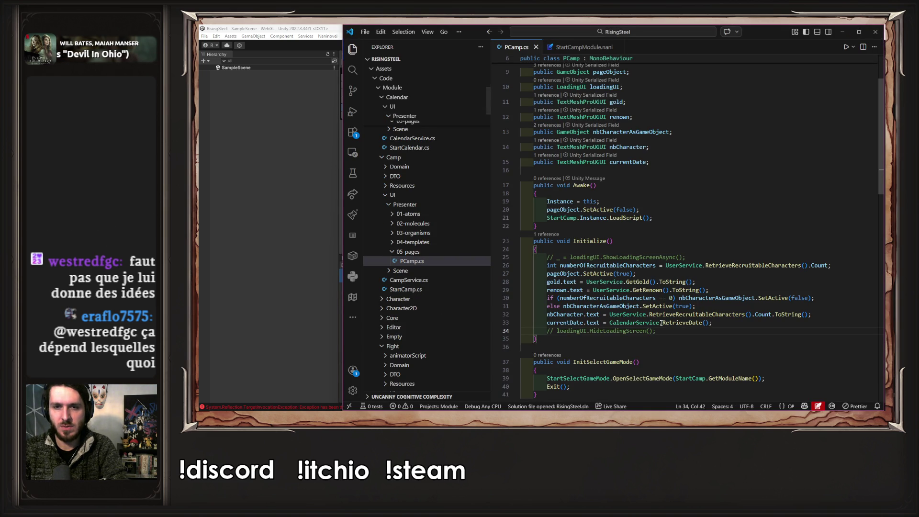
pyautogui.hotkey('ctrl', 's')
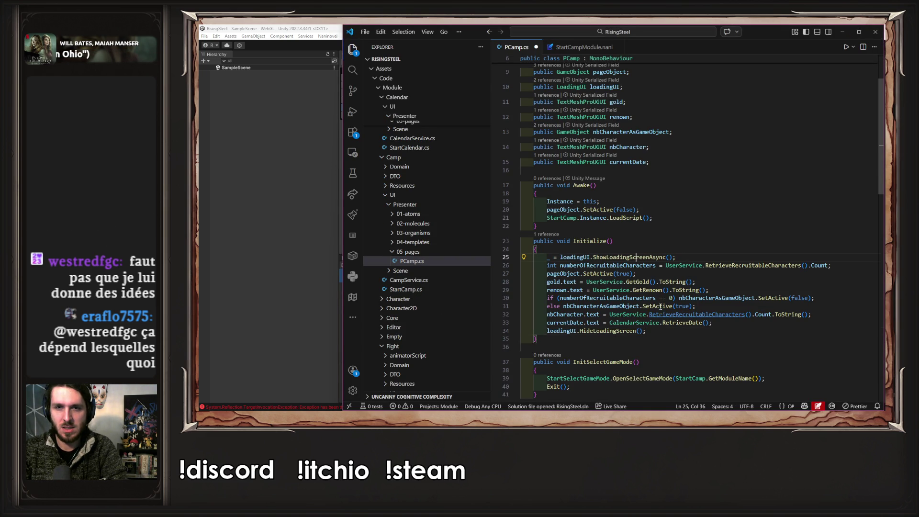
pyautogui.scroll(3, 633, 252)
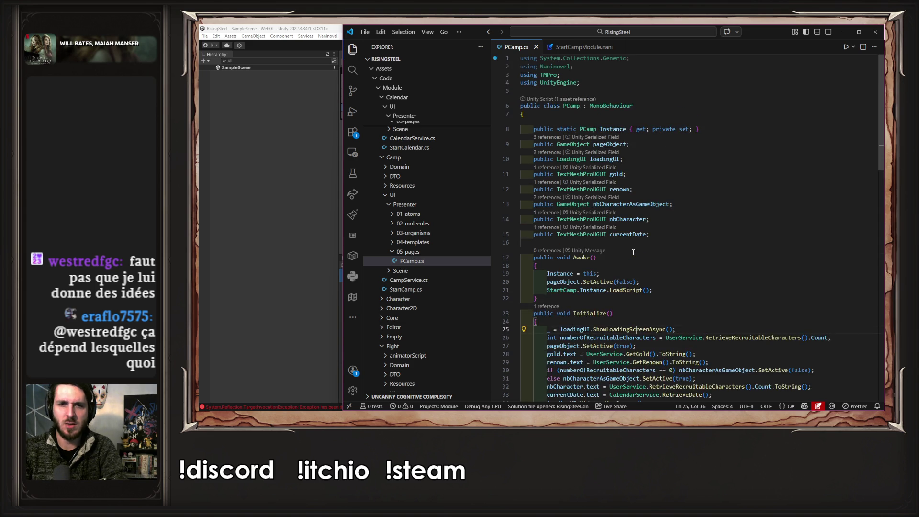
pyautogui.scroll(-4, 633, 252)
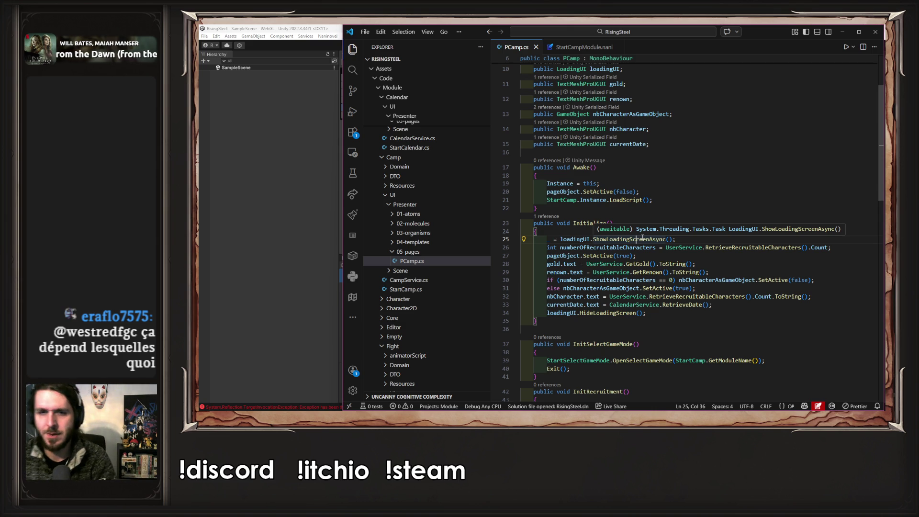
pyautogui.moveTo(635, 198)
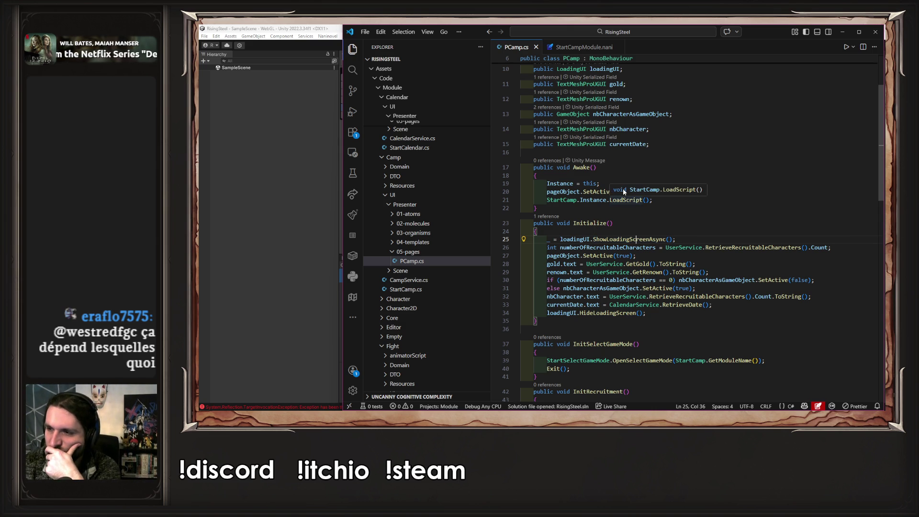
pyautogui.click(242, 155)
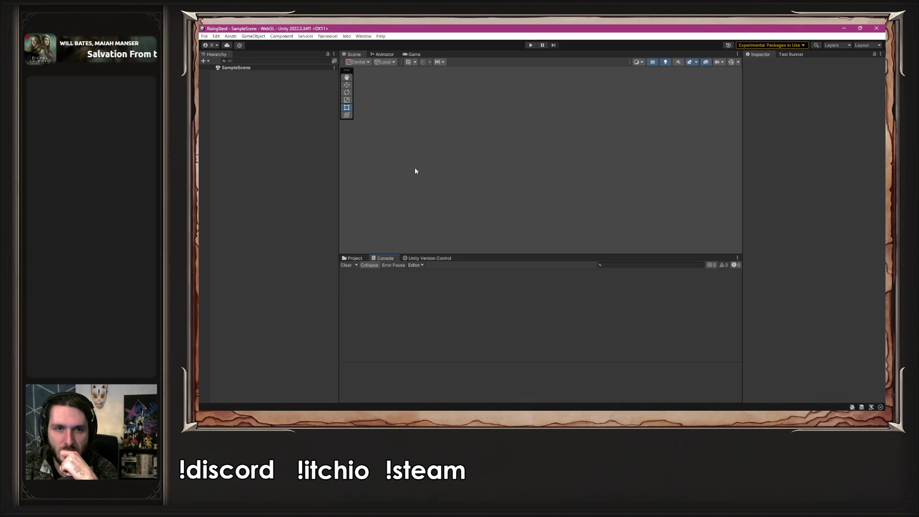
# Play, continue into a save slot to reach the camp, then expand Naninovel<Runtime>
pyautogui.click(530, 45)
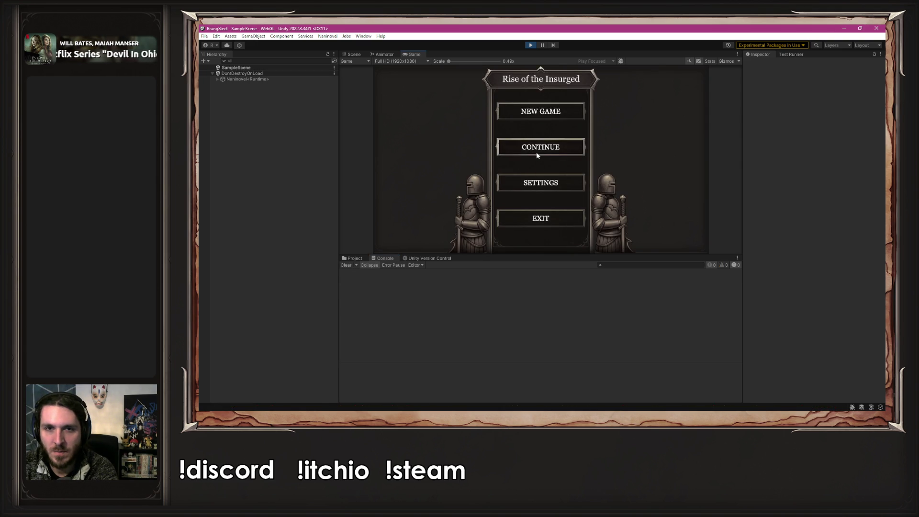
pyautogui.click(536, 150)
pyautogui.click(502, 132)
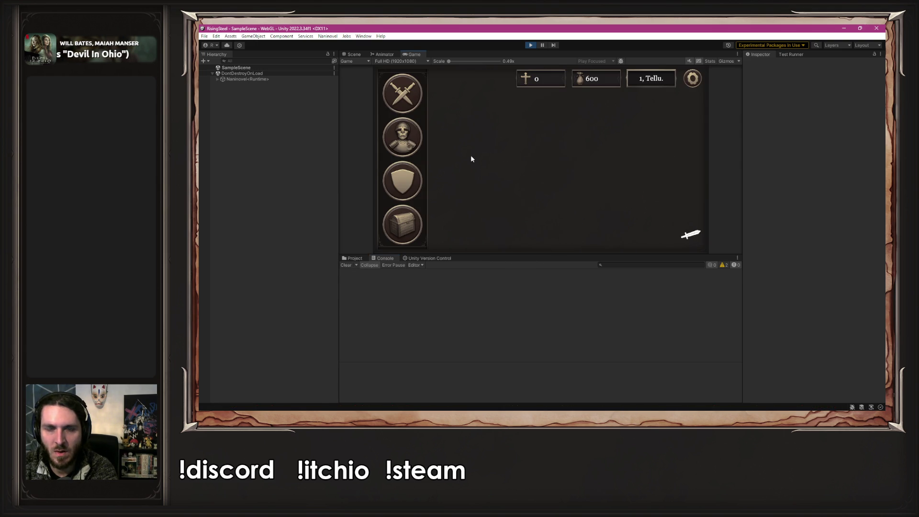
pyautogui.click(219, 79)
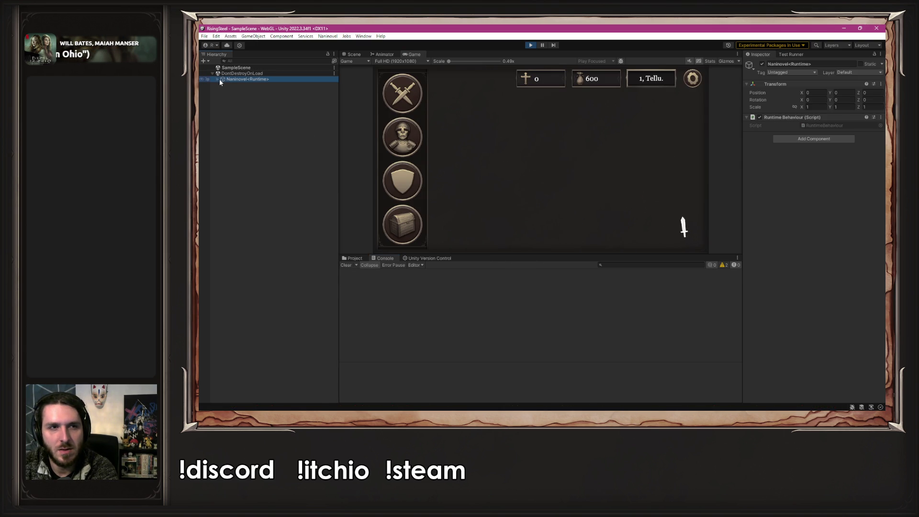
pyautogui.click(218, 79)
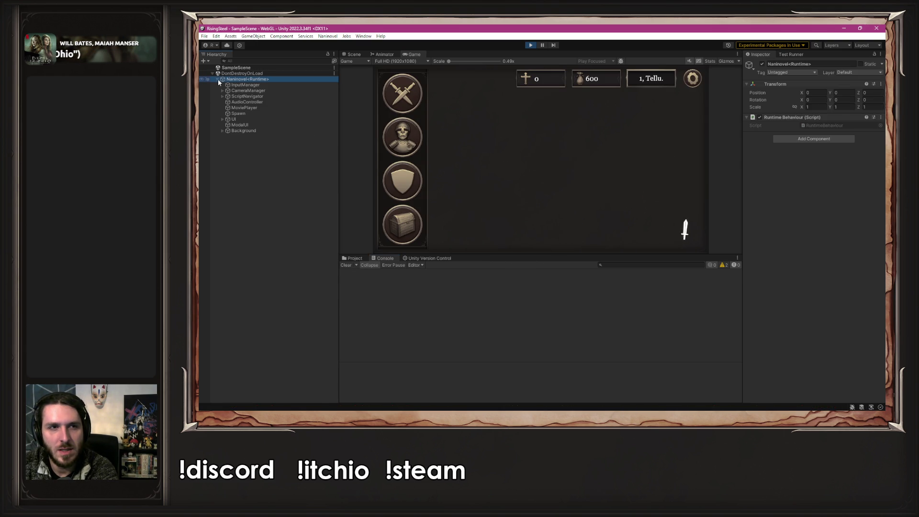
# Deactivate Calendar UI, then all runtime UI objects from ClickThroughPanel to Mission
pyautogui.click(222, 119)
pyautogui.click(246, 137)
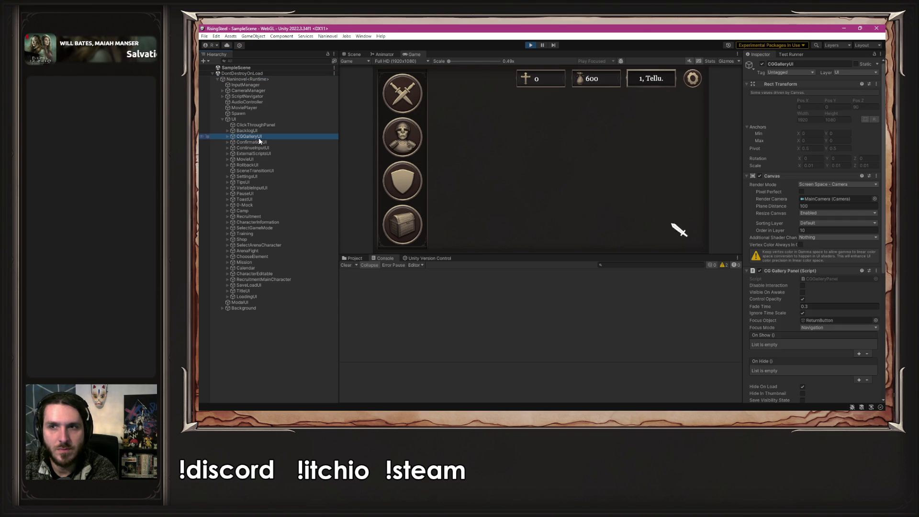
pyautogui.click(260, 291)
pyautogui.click(261, 296)
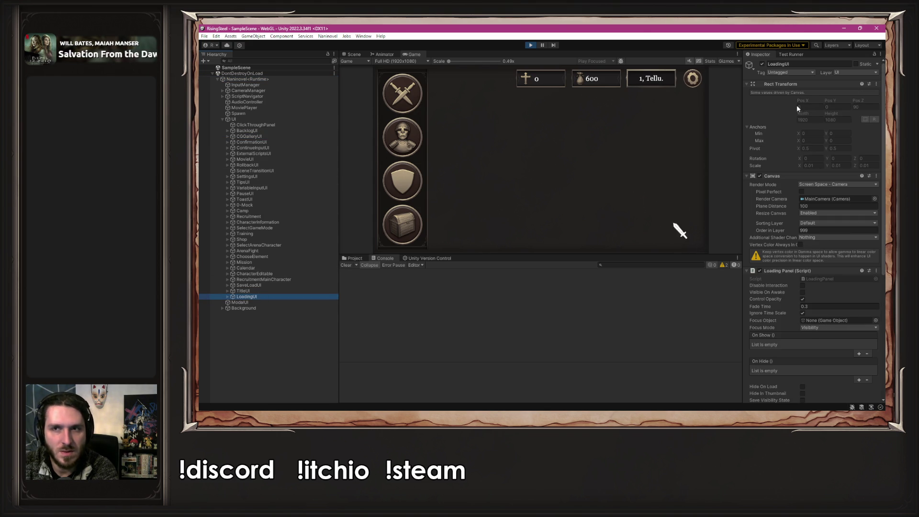
pyautogui.click(265, 290)
pyautogui.click(266, 268)
pyautogui.click(762, 63)
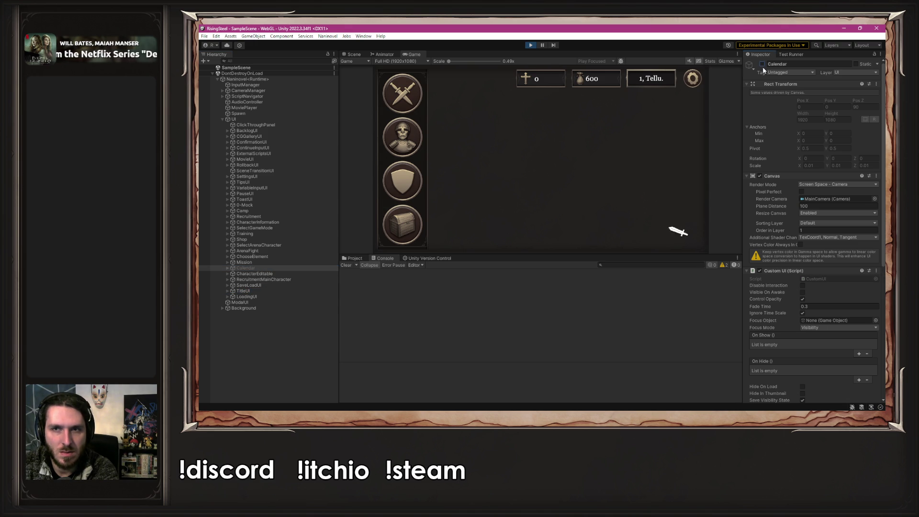
pyautogui.click(304, 257)
pyautogui.click(311, 262)
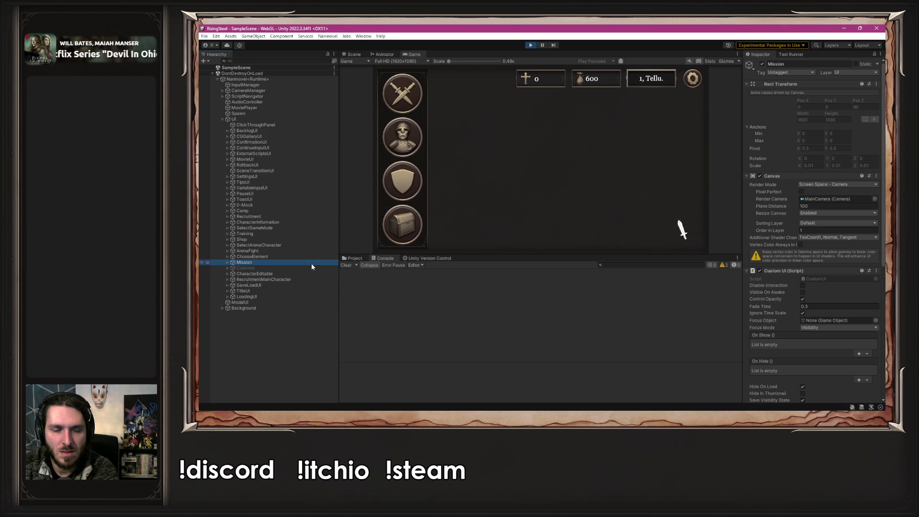
pyautogui.keyDown('shift'); pyautogui.click(286, 125); pyautogui.keyUp('shift')
pyautogui.click(760, 63)
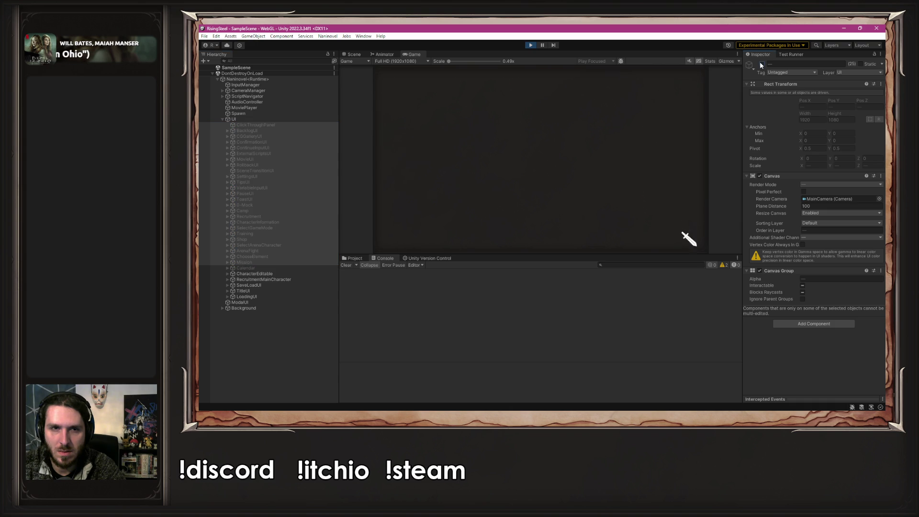
# Deactivate the five UI objects from CharacterEditable through LoadingUI, rechecking them once
pyautogui.click(260, 274)
pyautogui.keyDown('shift'); pyautogui.click(257, 296); pyautogui.keyUp('shift')
pyautogui.click(762, 63)
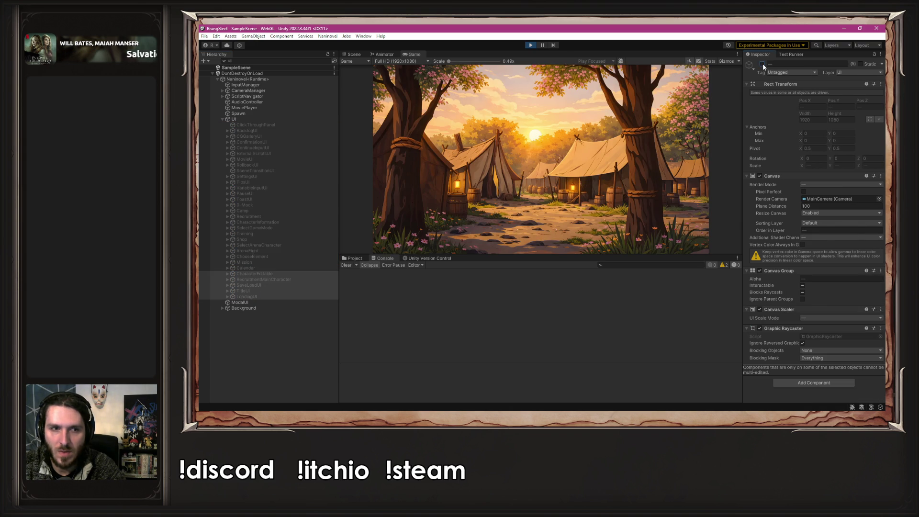
pyautogui.click(272, 285)
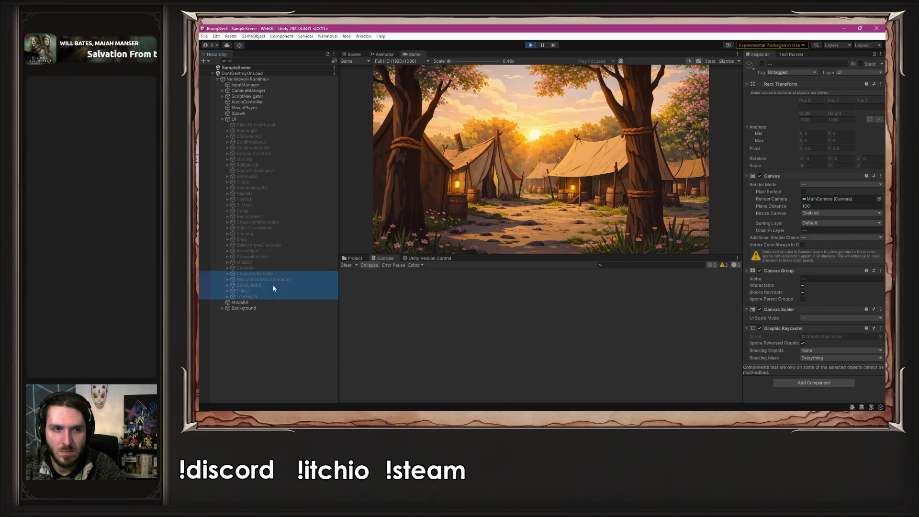
pyautogui.click(732, 87)
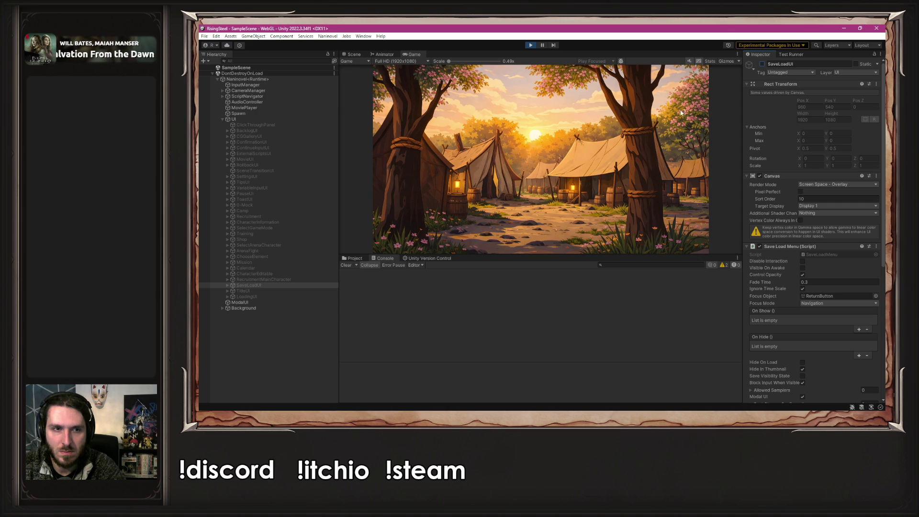
pyautogui.click(266, 301)
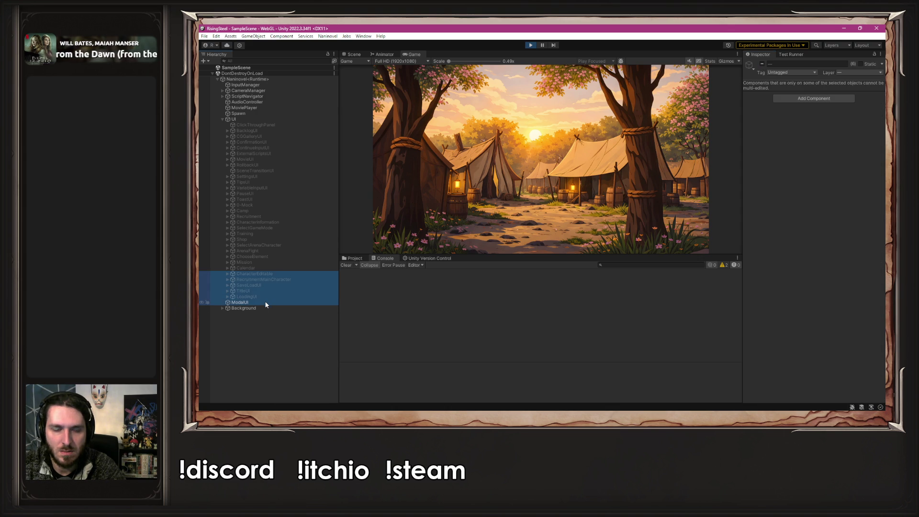
pyautogui.click(262, 297)
pyautogui.keyDown('shift'); pyautogui.click(267, 280); pyautogui.keyUp('shift')
pyautogui.keyDown('shift'); pyautogui.click(268, 273); pyautogui.keyUp('shift')
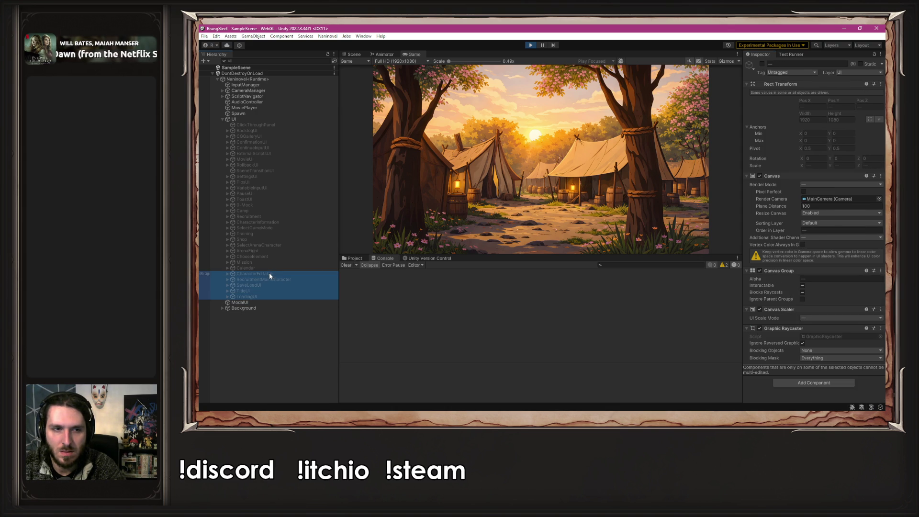
pyautogui.click(763, 64)
pyautogui.click(763, 64)
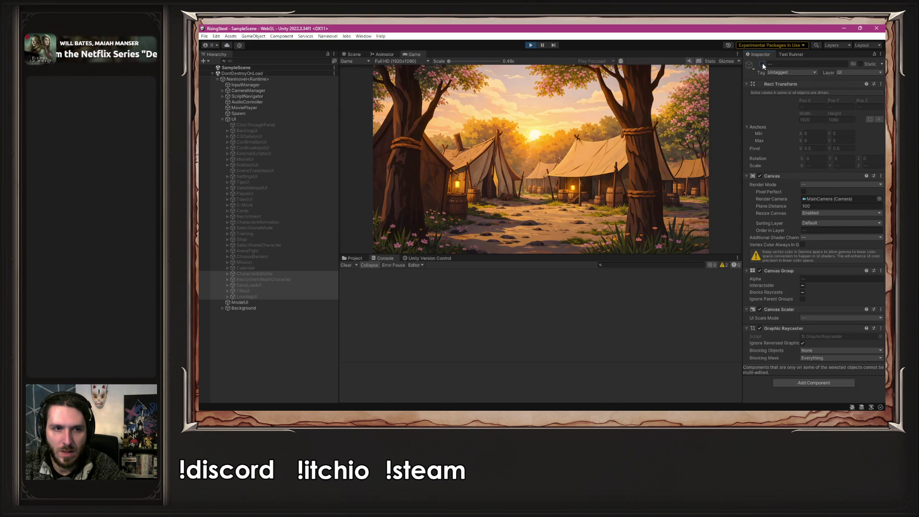
# Preview RecruitmentMainCharacter on and off, then leave SaveLoadUI, TitleUI and LoadingUI inactive
pyautogui.click(267, 280)
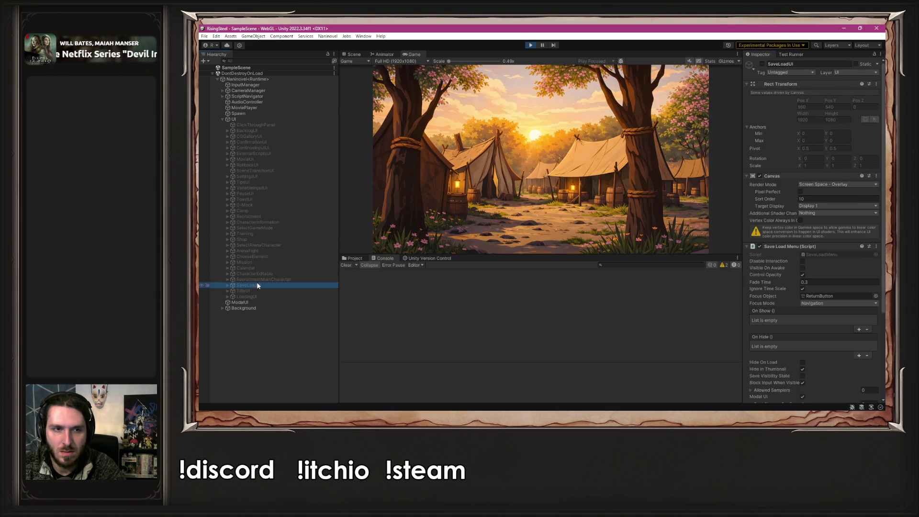
pyautogui.click(762, 64)
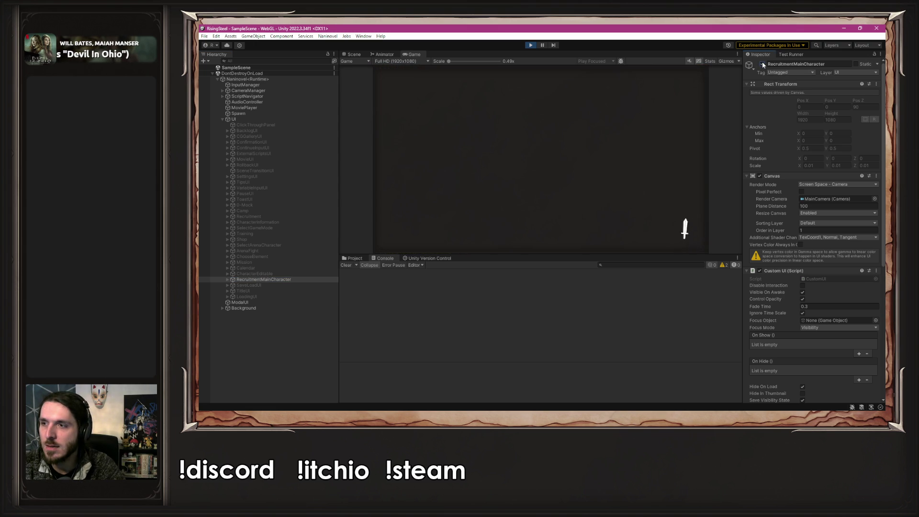
pyautogui.click(762, 63)
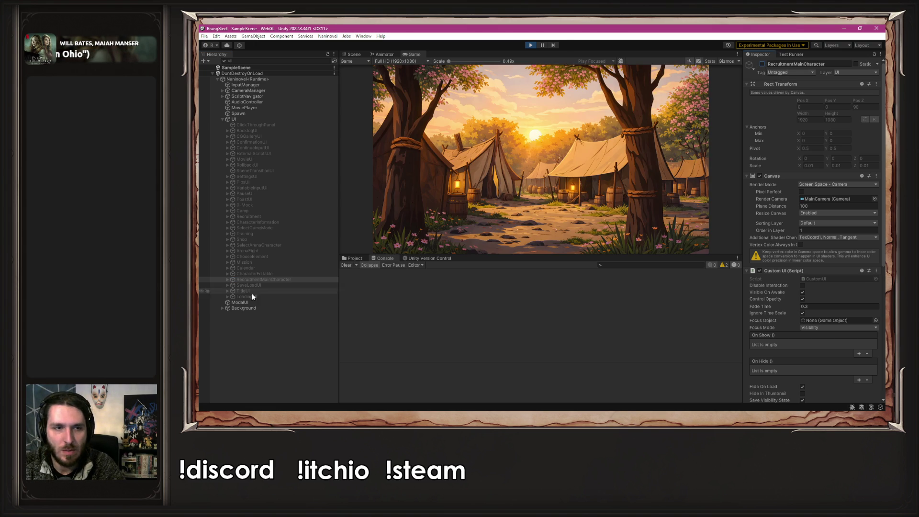
pyautogui.click(266, 284)
pyautogui.keyDown('shift'); pyautogui.click(266, 296); pyautogui.keyUp('shift')
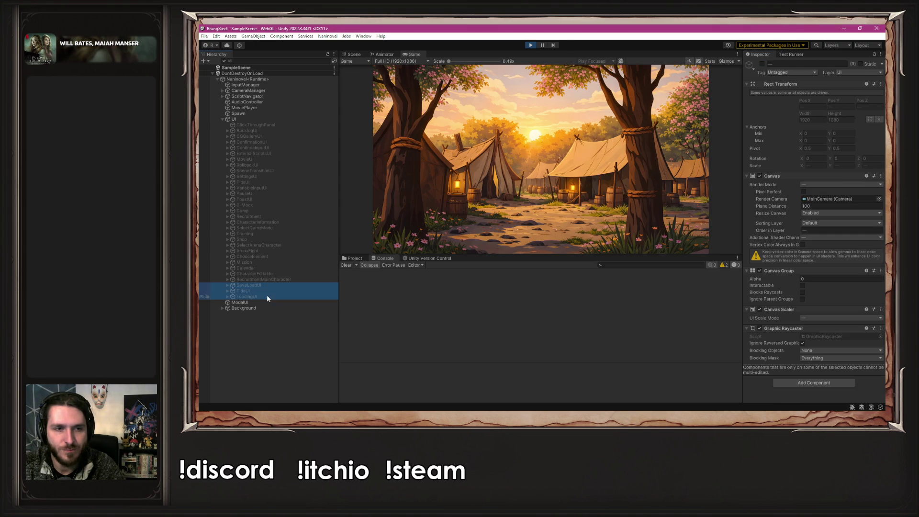
pyautogui.click(763, 64)
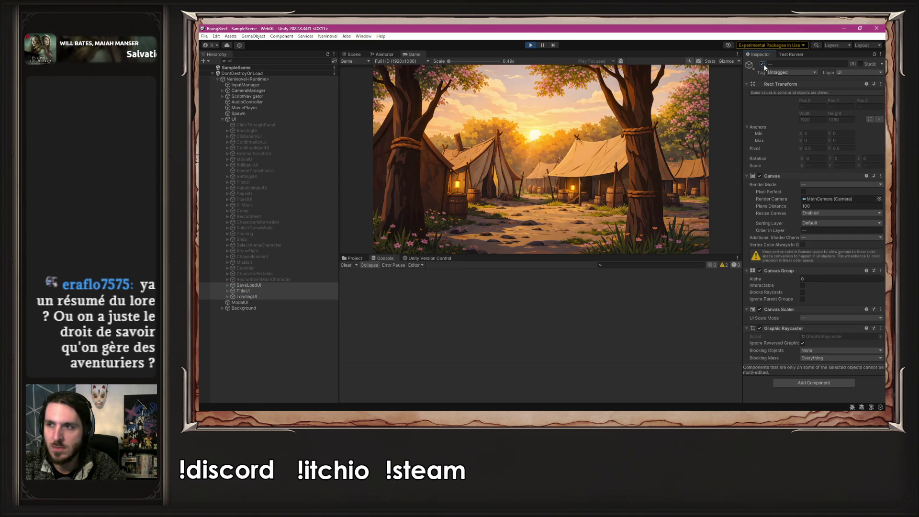
pyautogui.click(763, 64)
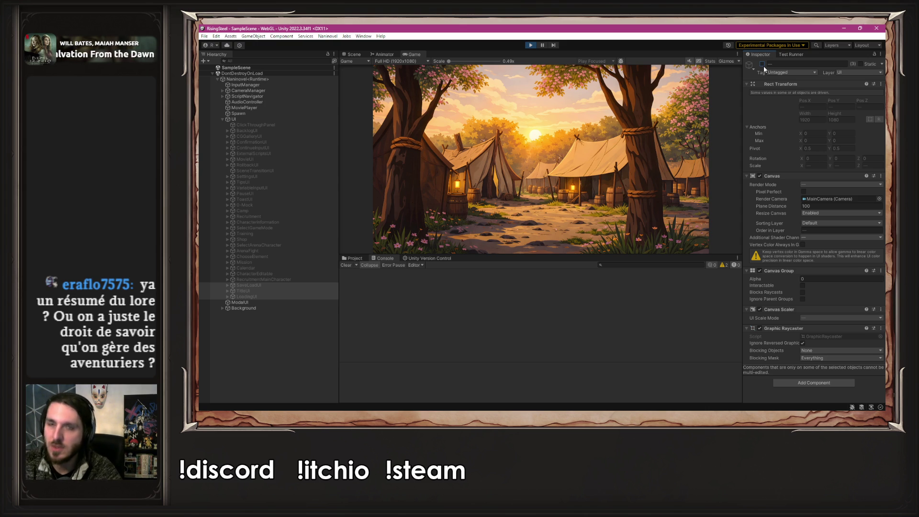
pyautogui.click(287, 124)
# Collapse the Calendar, Camp, Fight, InfoCharacter and Item module folders in the Explorer
pyautogui.hotkey('alt', 'Tab')
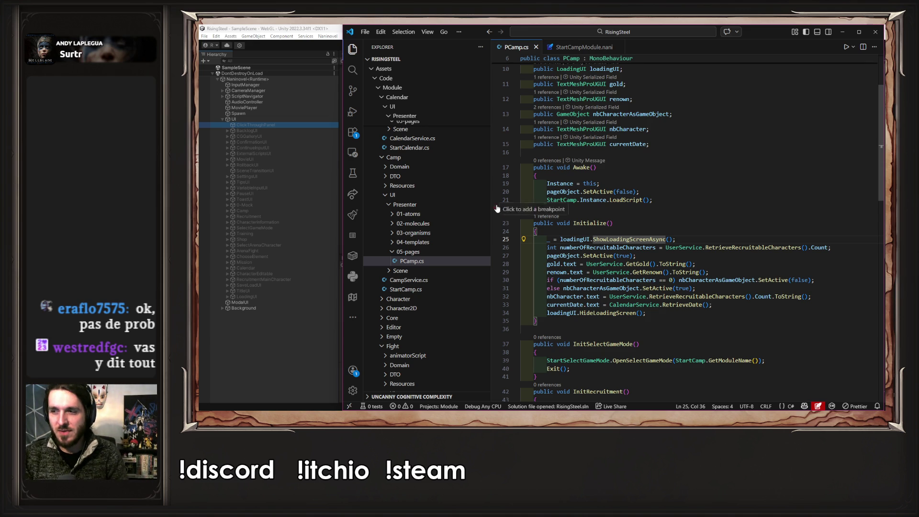
pyautogui.scroll(5, 424, 201)
pyautogui.scroll(2, 424, 201)
pyautogui.click(404, 163)
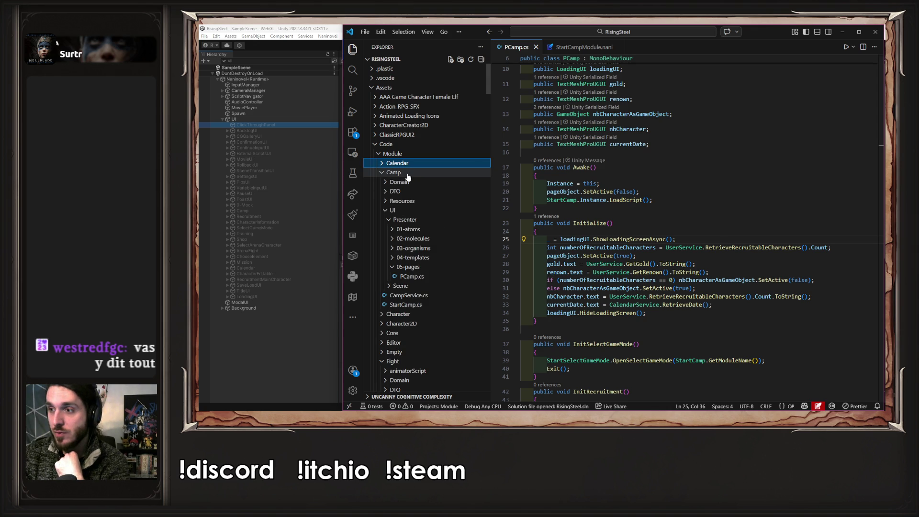
pyautogui.click(398, 172)
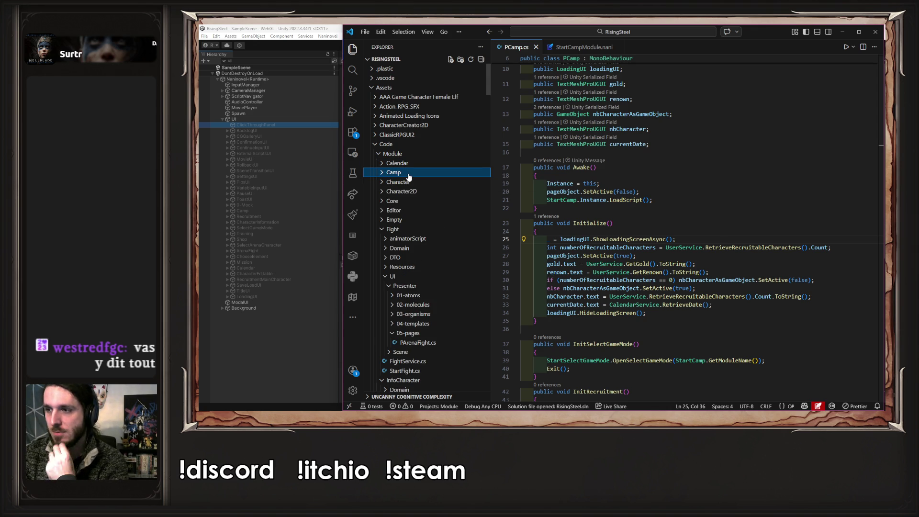
pyautogui.click(400, 230)
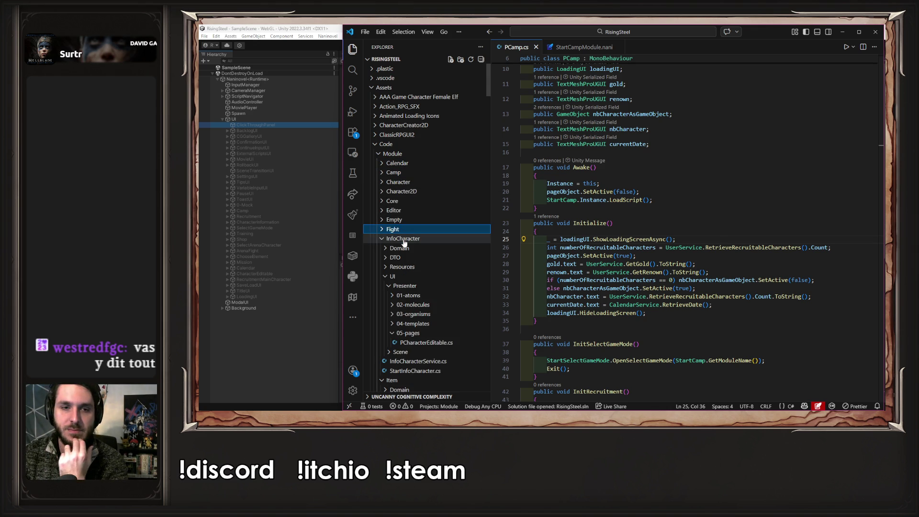
pyautogui.click(404, 239)
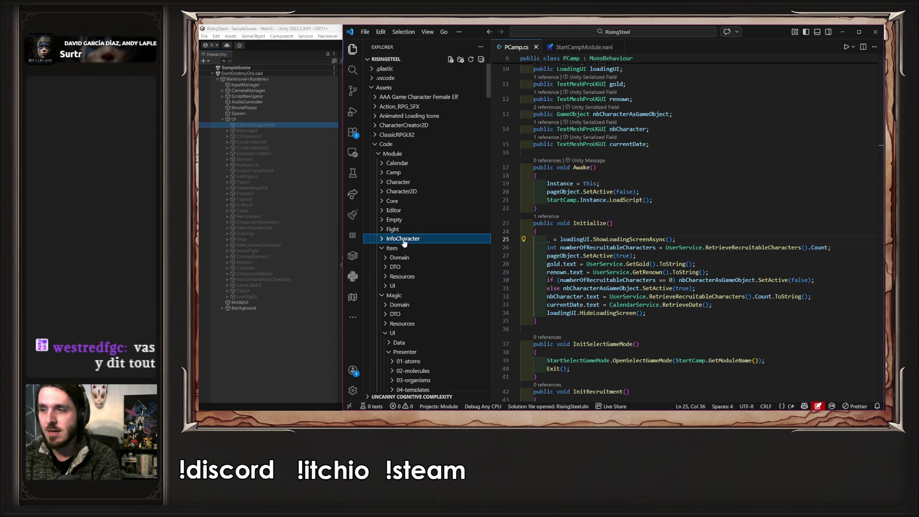
pyautogui.click(405, 248)
# Collapse Magic through User folders, then place the cursor at lines 21-22 of PCamp.cs
pyautogui.click(415, 258)
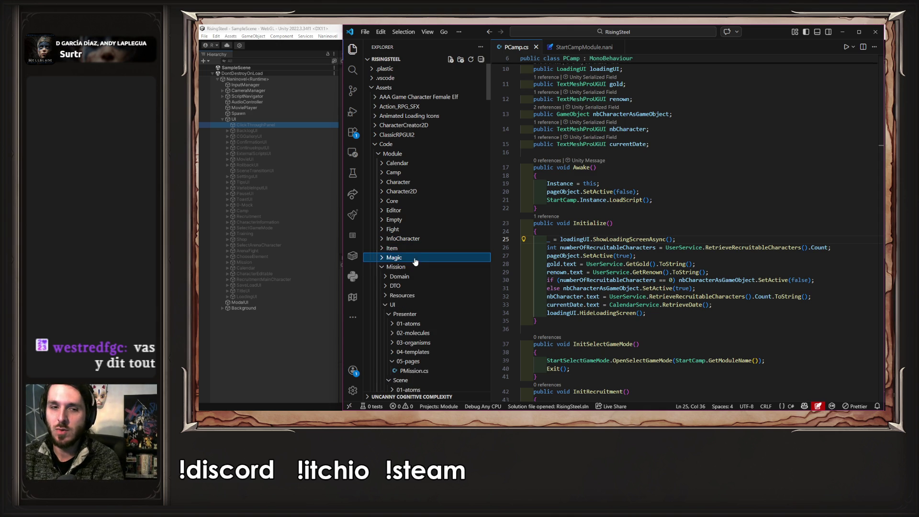
pyautogui.click(411, 267)
pyautogui.click(407, 277)
pyautogui.click(408, 286)
pyautogui.click(410, 296)
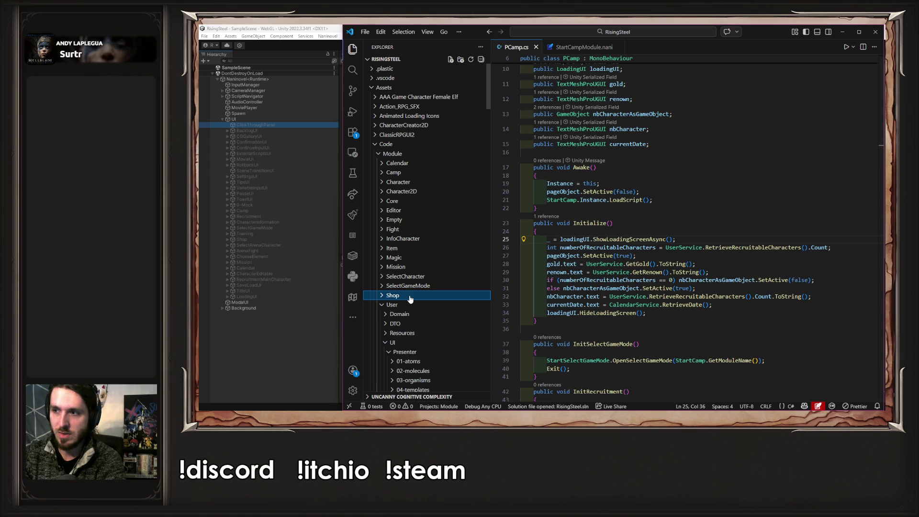
pyautogui.click(410, 305)
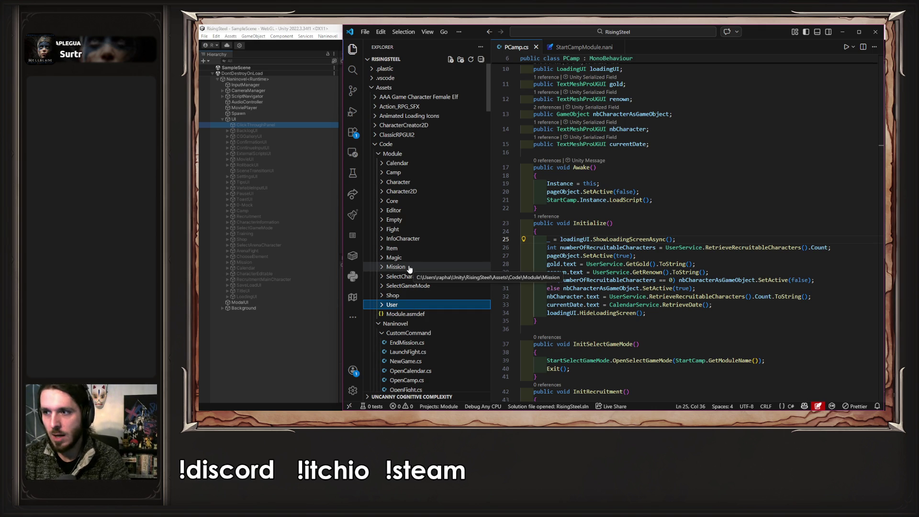
pyautogui.click(671, 201)
pyautogui.click(670, 208)
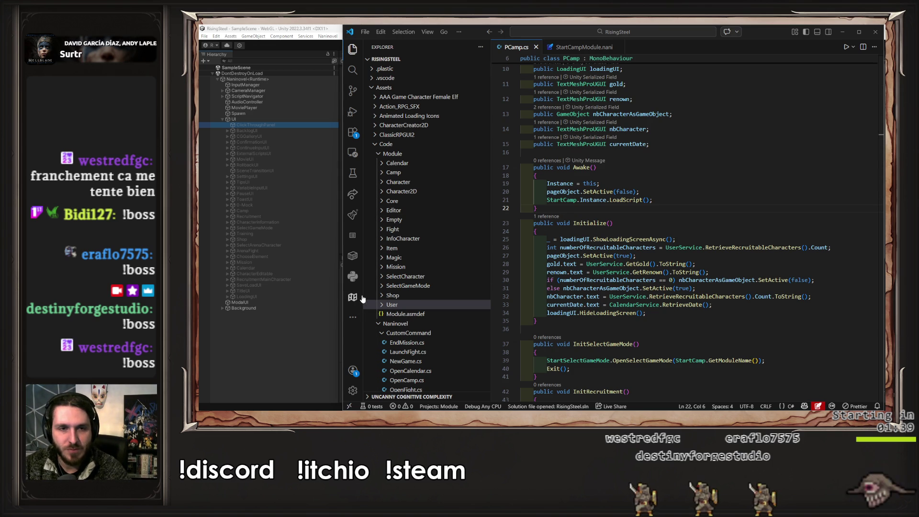
# Open PSelectMainCharacter.cs from SelectCharacter > UI > Presenter > 05-pages
pyautogui.click(432, 286)
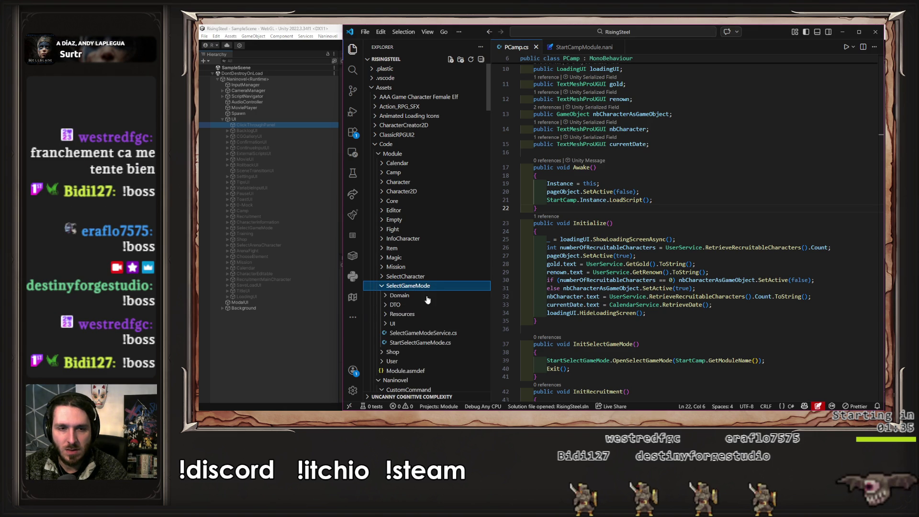
pyautogui.click(427, 286)
pyautogui.click(427, 277)
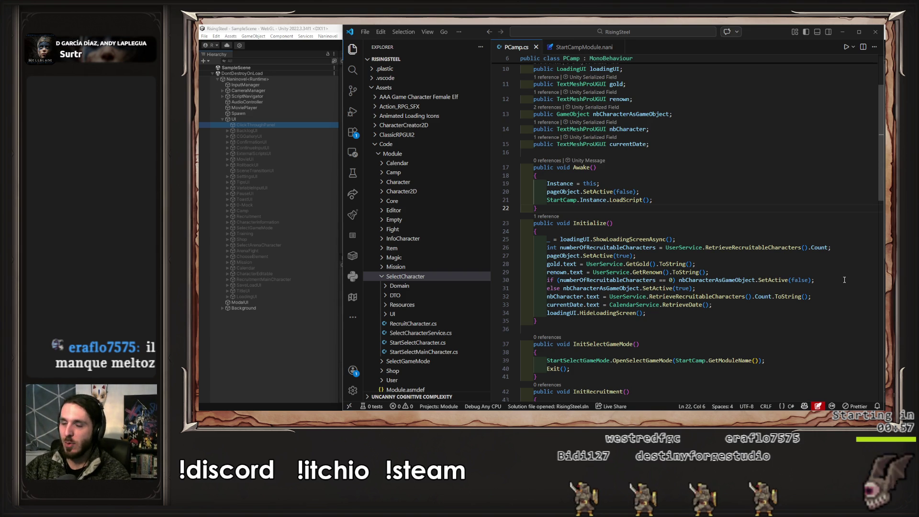
pyautogui.hotkey('shift', 'Left')
pyautogui.hotkey('shift', 'Left')
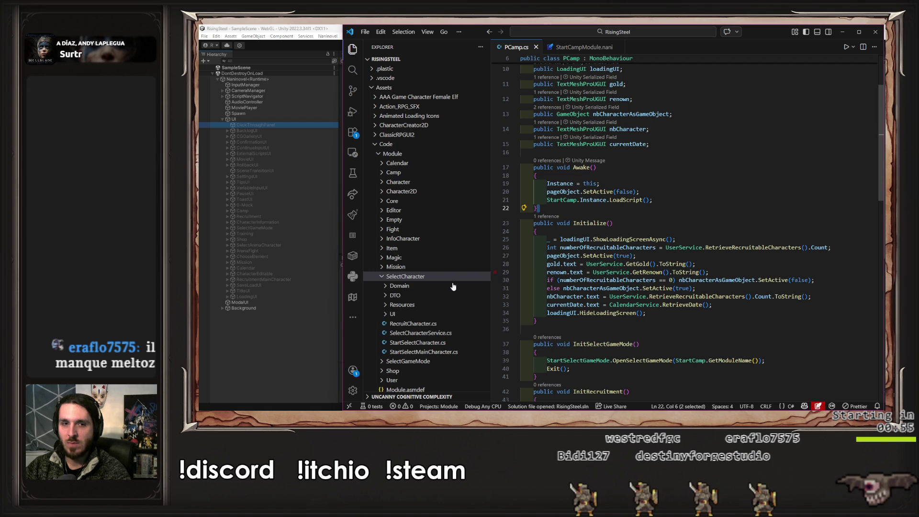
pyautogui.click(409, 314)
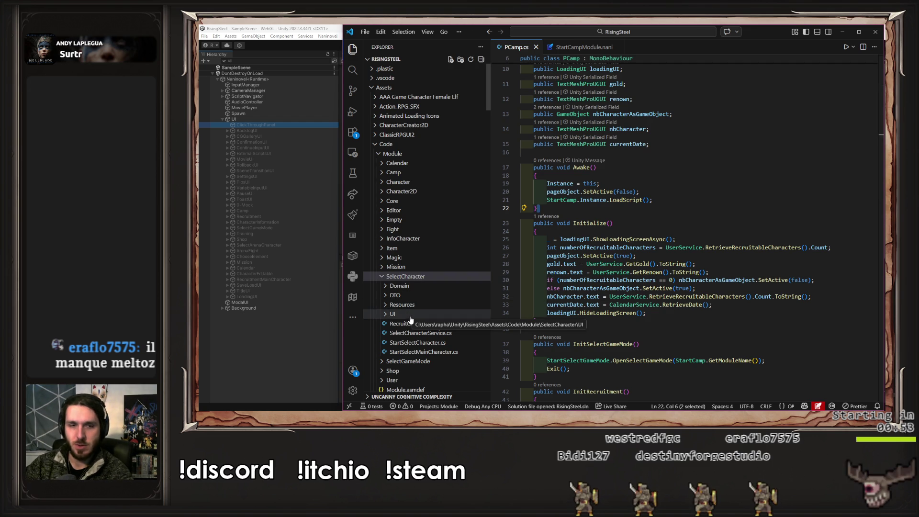
pyautogui.click(405, 323)
pyautogui.click(408, 371)
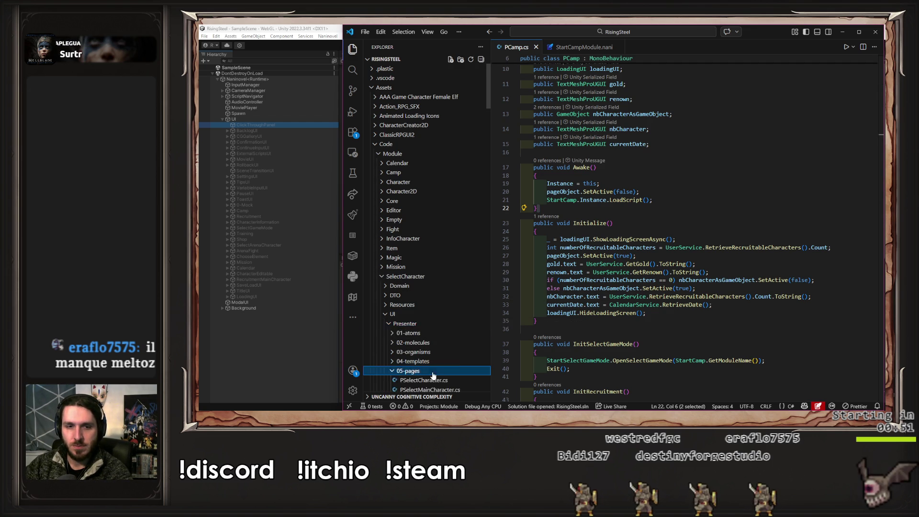
pyautogui.scroll(-2, 433, 369)
pyautogui.click(459, 335)
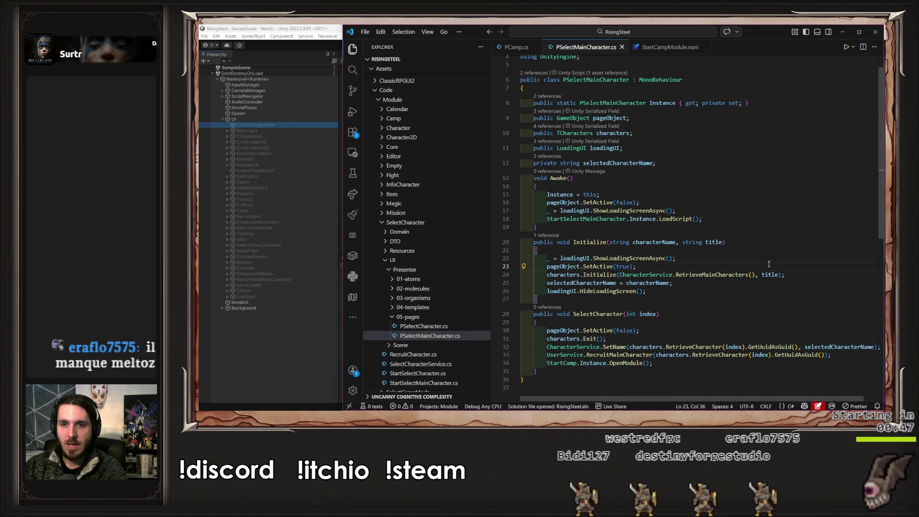
# Delete the loadingUI.ShowLoadingScreenAsync() line from Initialize and return to Unity
pyautogui.moveTo(675, 258); pyautogui.dragTo(464, 258)
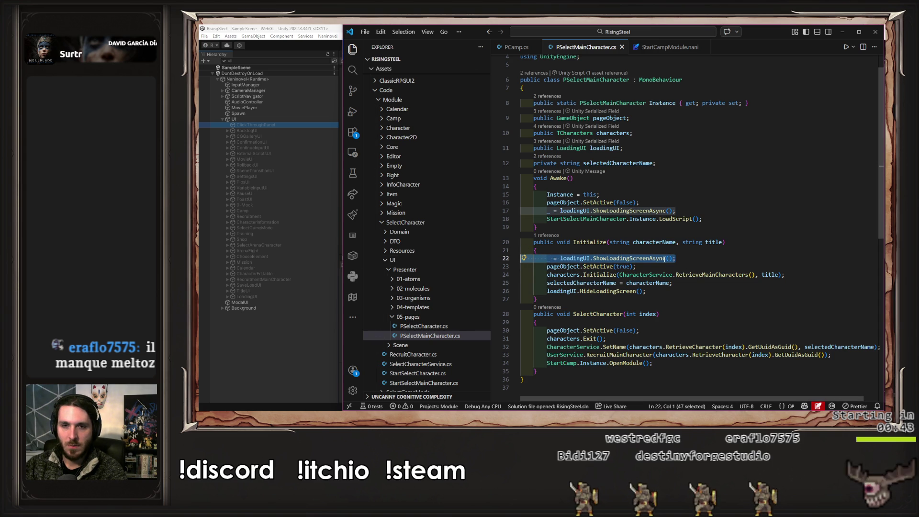
pyautogui.press('BackSpace')
pyautogui.press('BackSpace')
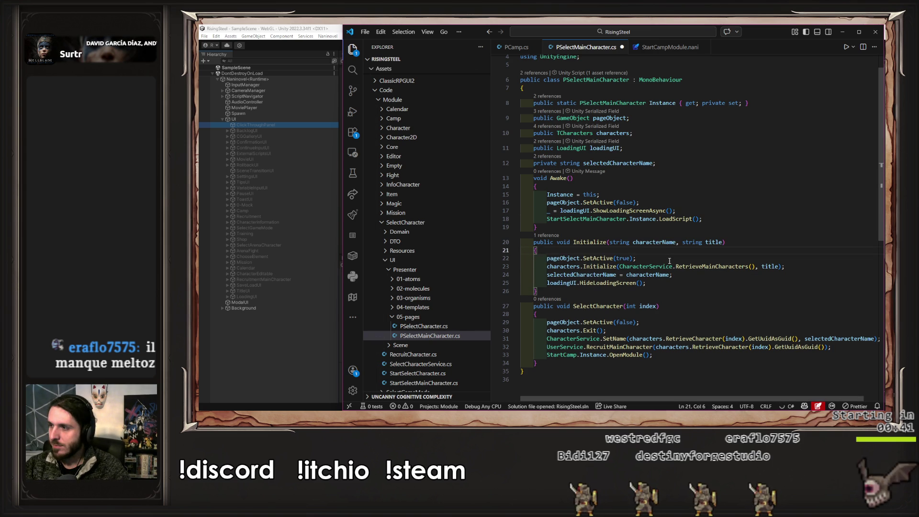
pyautogui.click(281, 378)
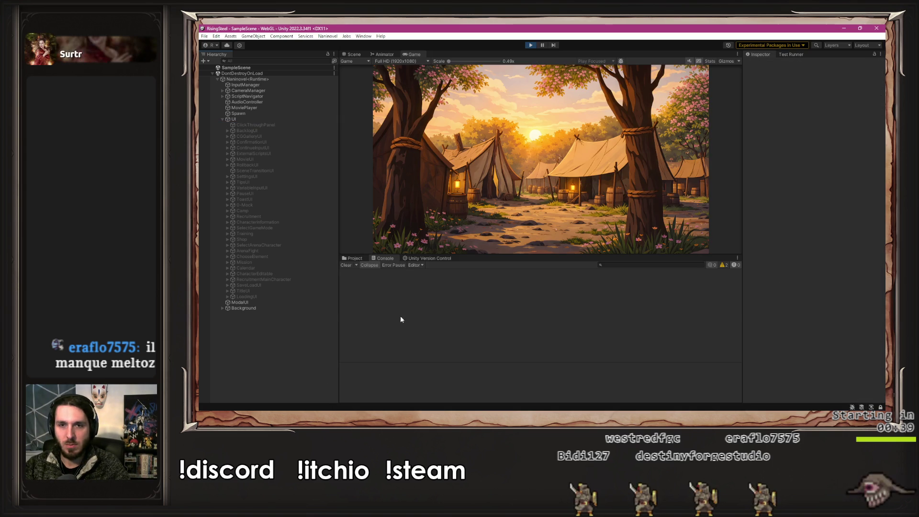
# Recompile via Play, clear the old console errors, and run the game to the Rise of the Insurged menu
pyautogui.click(531, 44)
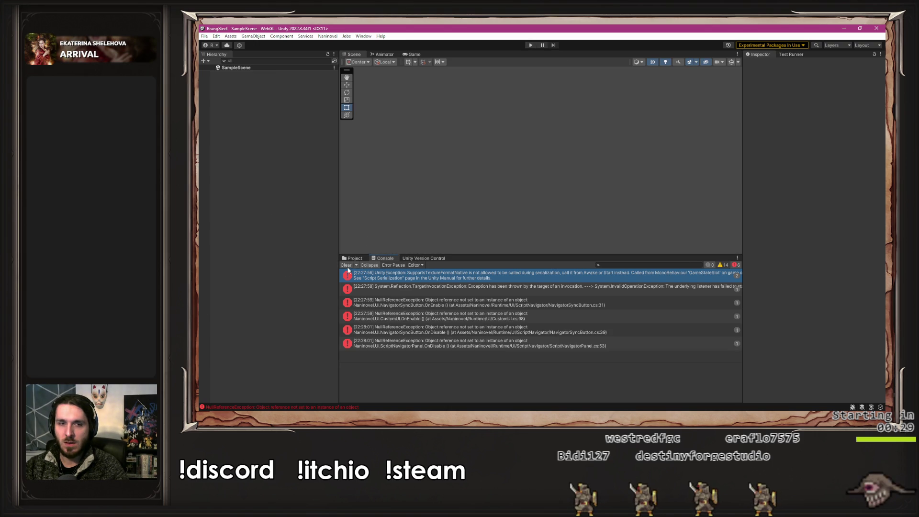
pyautogui.click(346, 265)
pyautogui.click(531, 45)
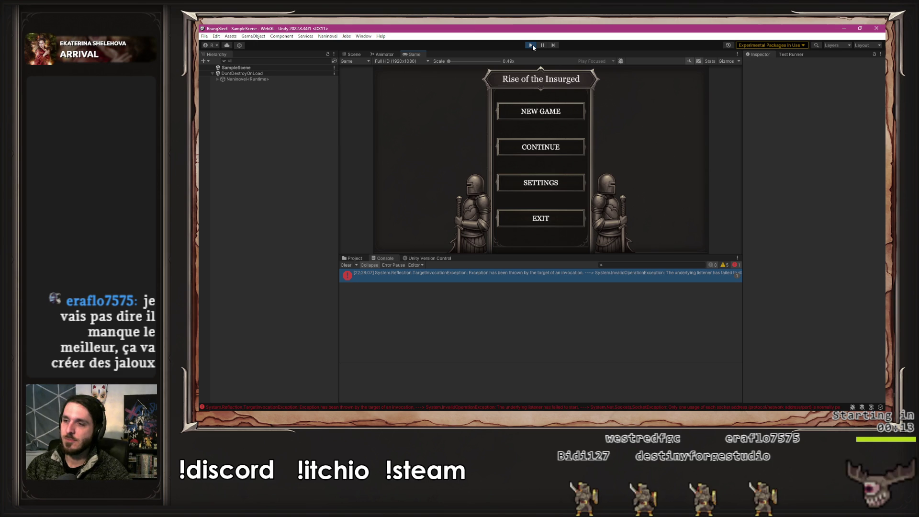
# Clear the console and continue the game from save slot 1
pyautogui.click(344, 275)
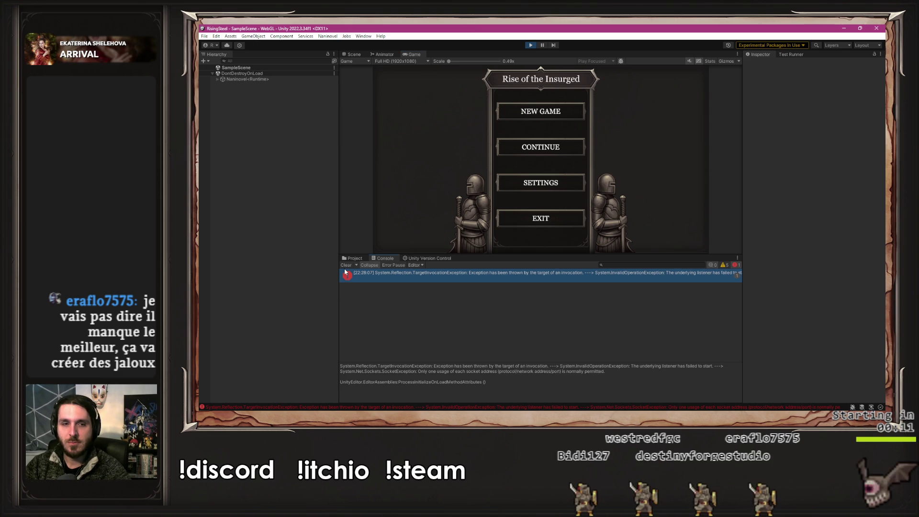
pyautogui.click(346, 266)
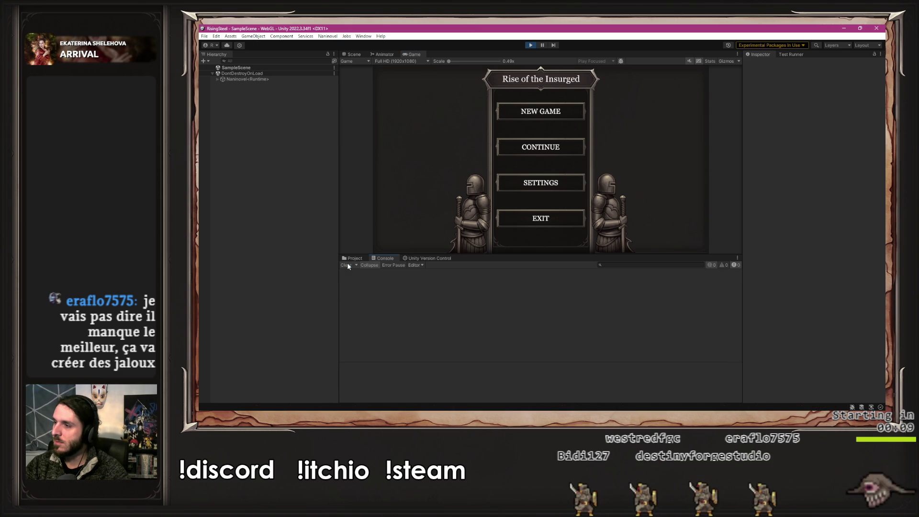
pyautogui.click(528, 149)
pyautogui.click(497, 134)
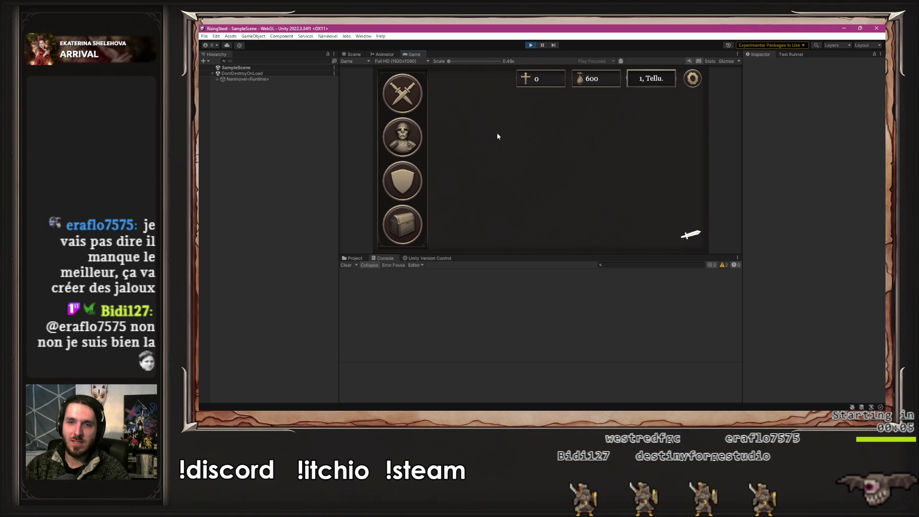
# Toggle Naninovel<Runtime> > UI > RecruitmentMainCharacter off and on to check it covers the camp
pyautogui.click(218, 79)
pyautogui.click(225, 120)
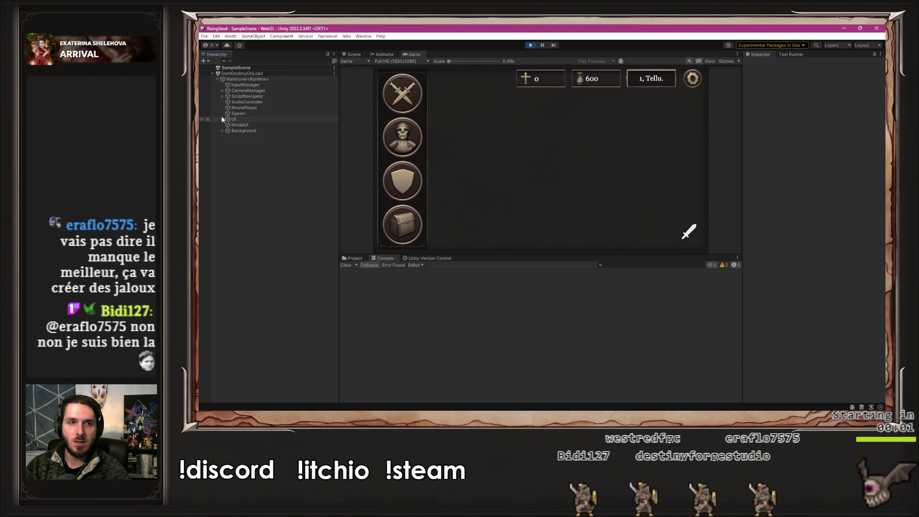
pyautogui.click(223, 119)
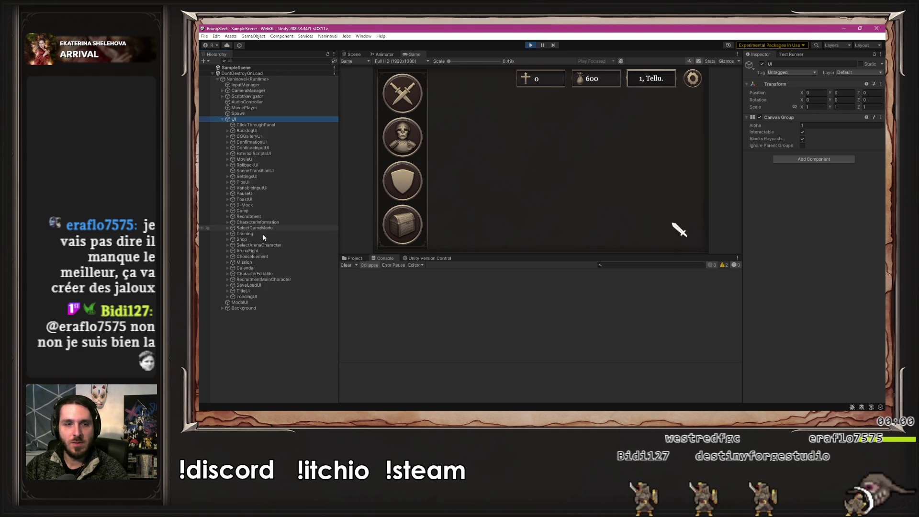
pyautogui.click(278, 281)
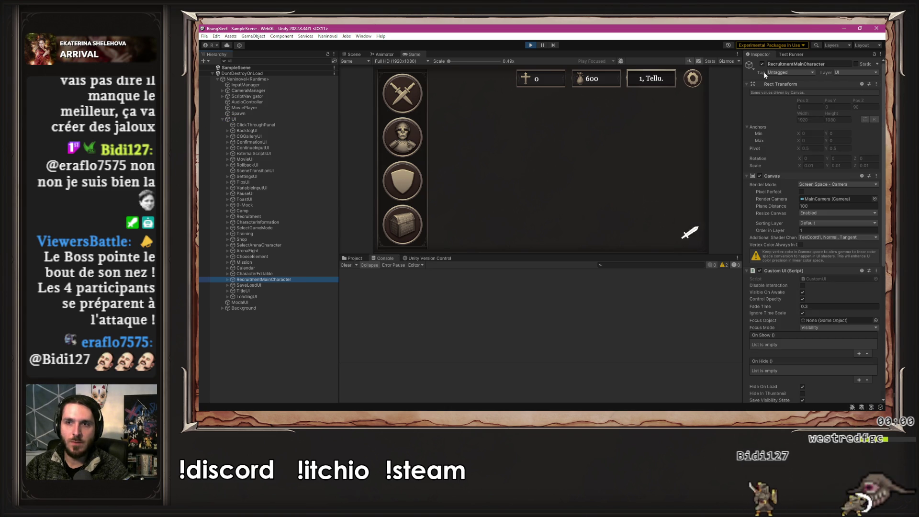
pyautogui.click(762, 64)
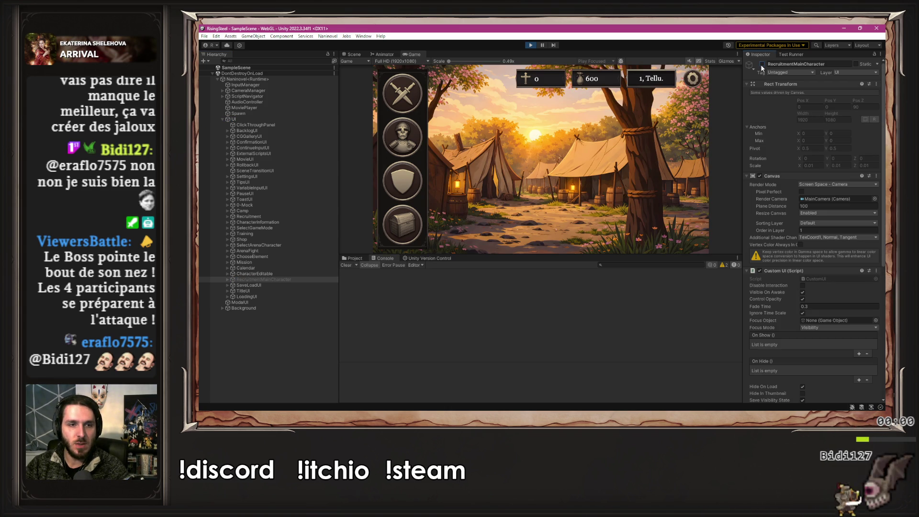
pyautogui.click(761, 64)
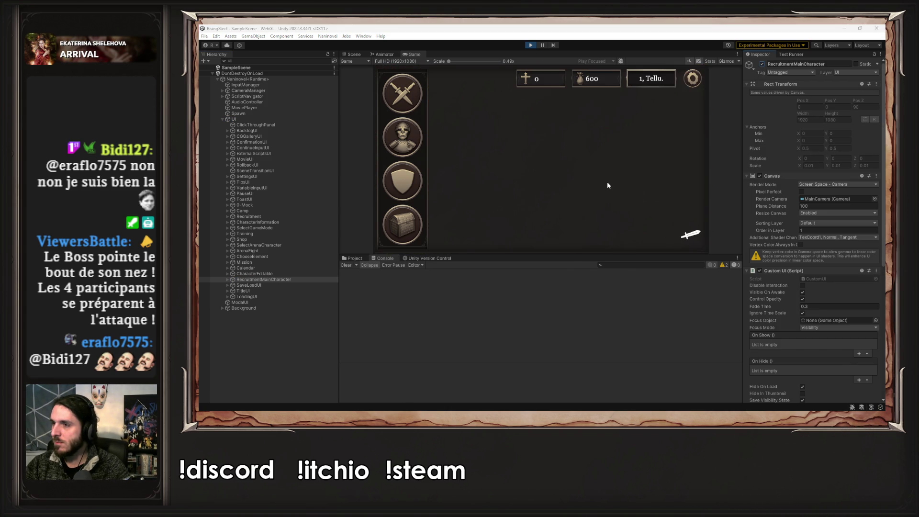
pyautogui.hotkey('alt', 'Tab')
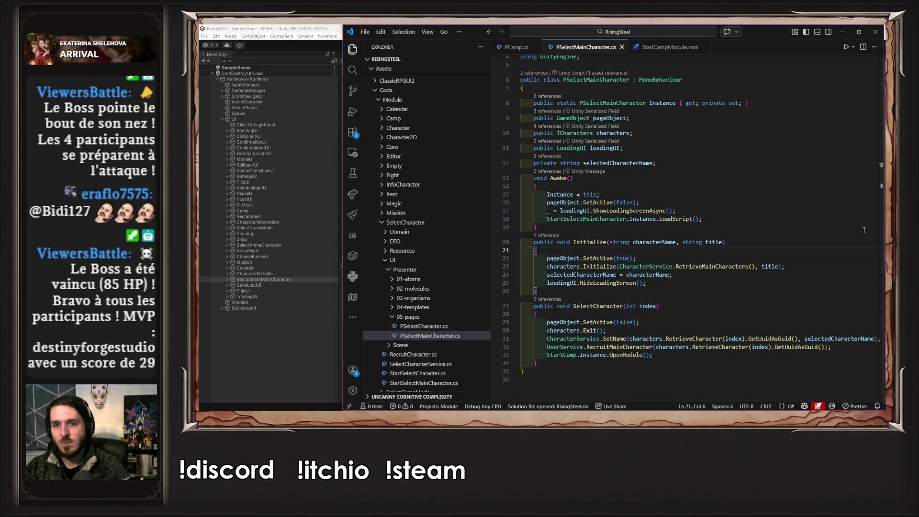
# Comment out the loadingUI.ShowLoadingScreenAsync() line in Awake, then return to Unity
pyautogui.click(687, 219)
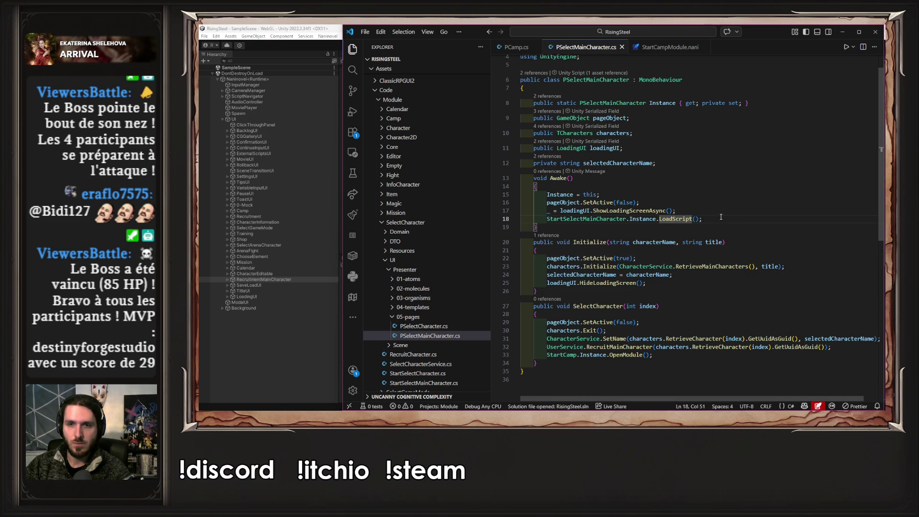
pyautogui.press('Up')
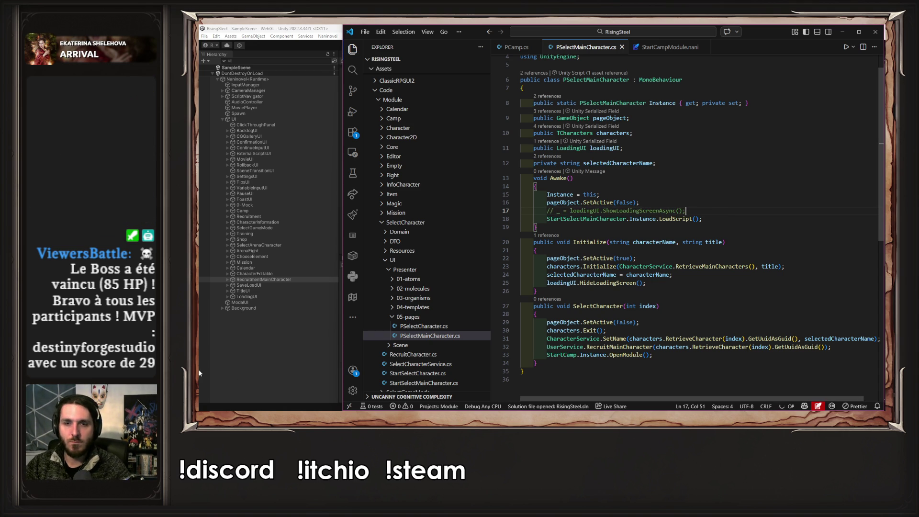
pyautogui.click(246, 351)
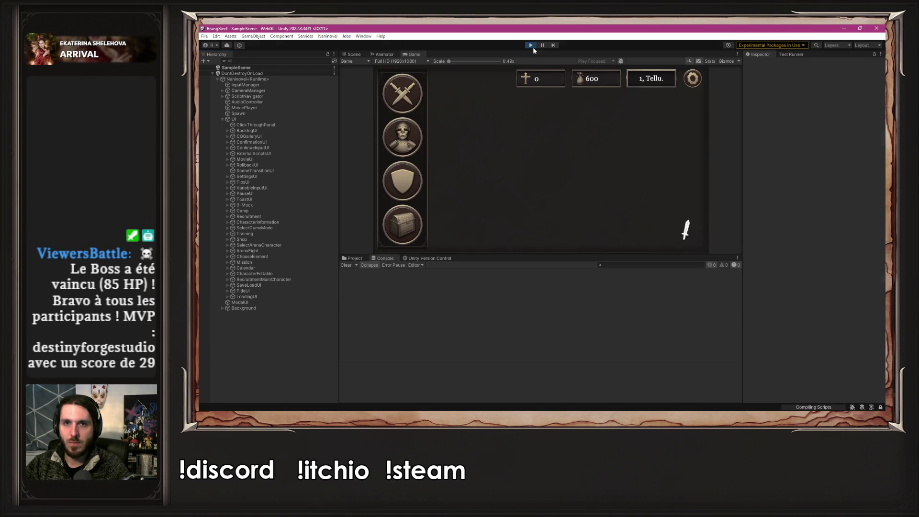
# Restart Play, continue the save into the camp, clear the console error, and stop playing
pyautogui.click(532, 46)
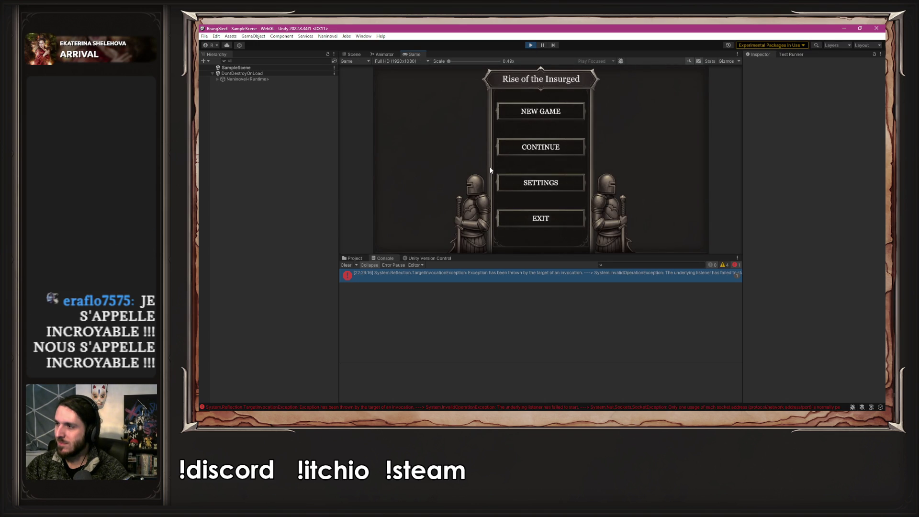
pyautogui.click(531, 147)
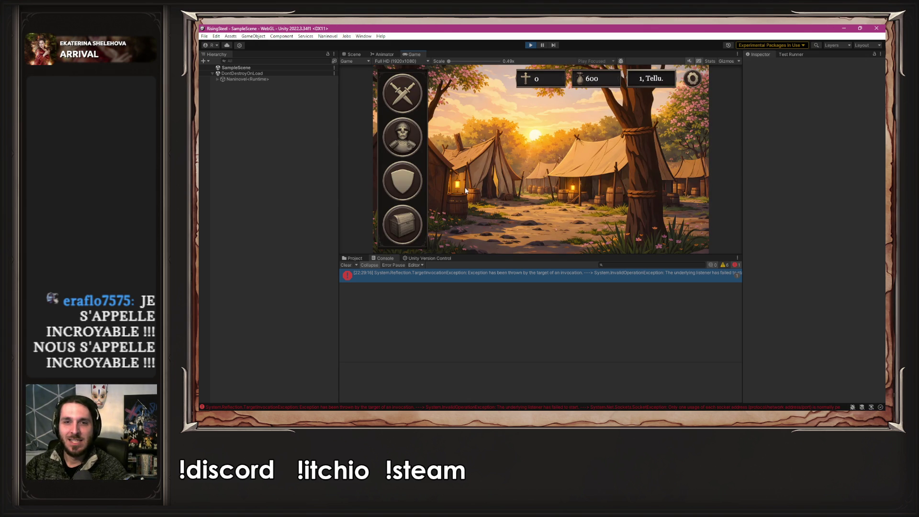
pyautogui.click(349, 266)
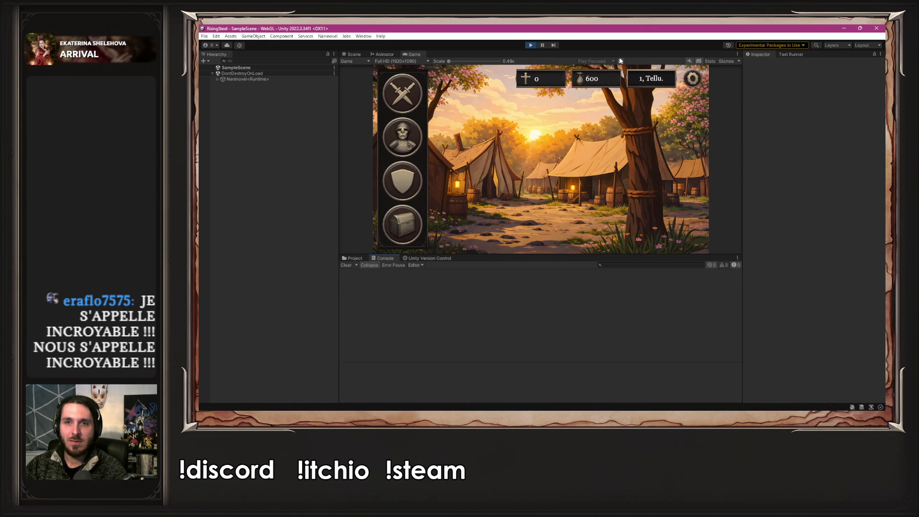
pyautogui.click(529, 45)
pyautogui.hotkey('alt', 'Tab')
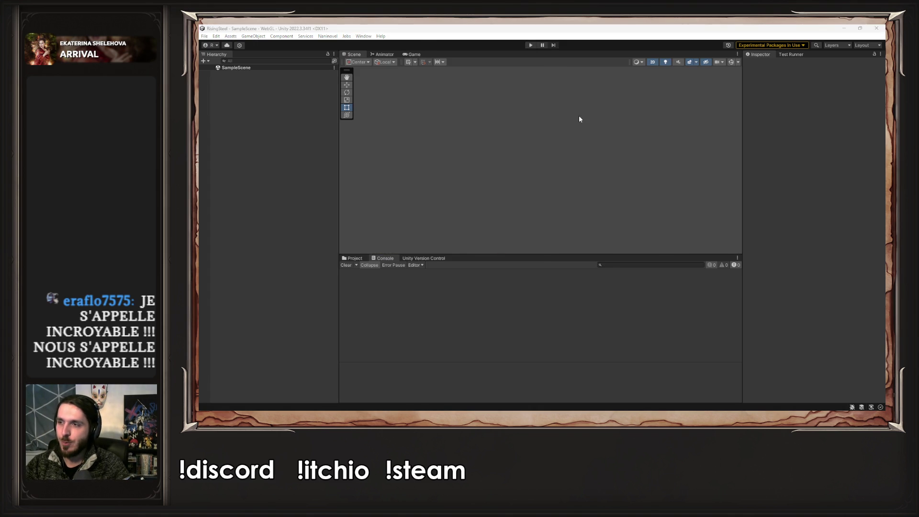
pyautogui.hotkey('ctrl', 'Tab')
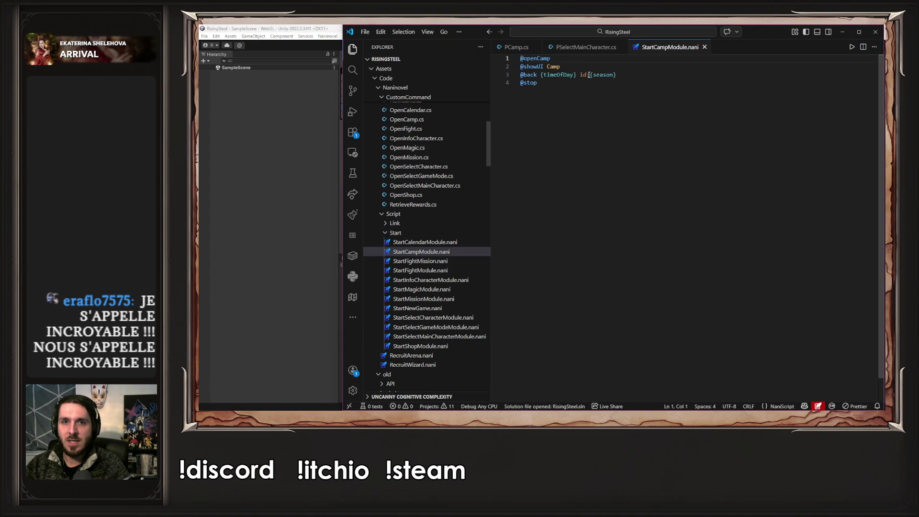
pyautogui.hotkey('ctrl', 'z')
pyautogui.hotkey('ctrl', 'z')
pyautogui.hotkey('ctrl', 'z')
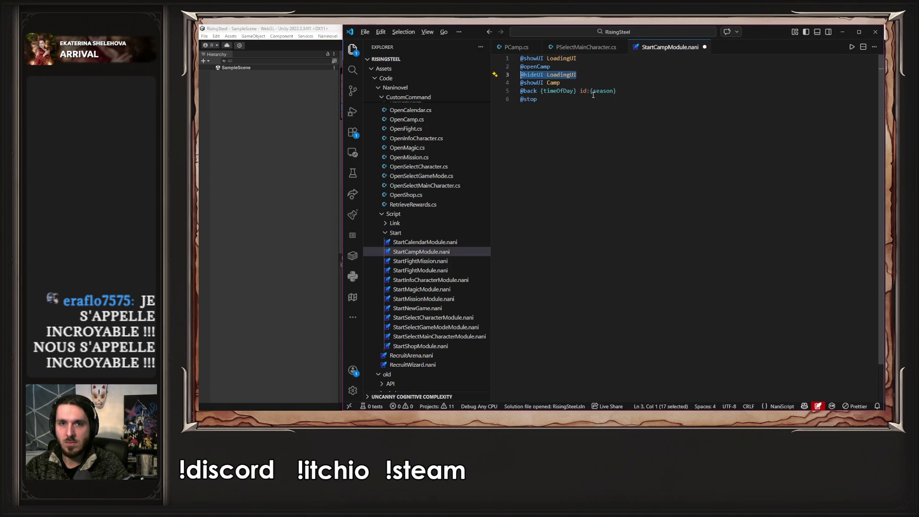
pyautogui.hotkey('alt', 'Down')
pyautogui.hotkey('alt', 'Down')
pyautogui.hotkey('ctrl', 's')
pyautogui.hotkey('alt', 'Tab')
pyautogui.hotkey('ctrl', 'p')
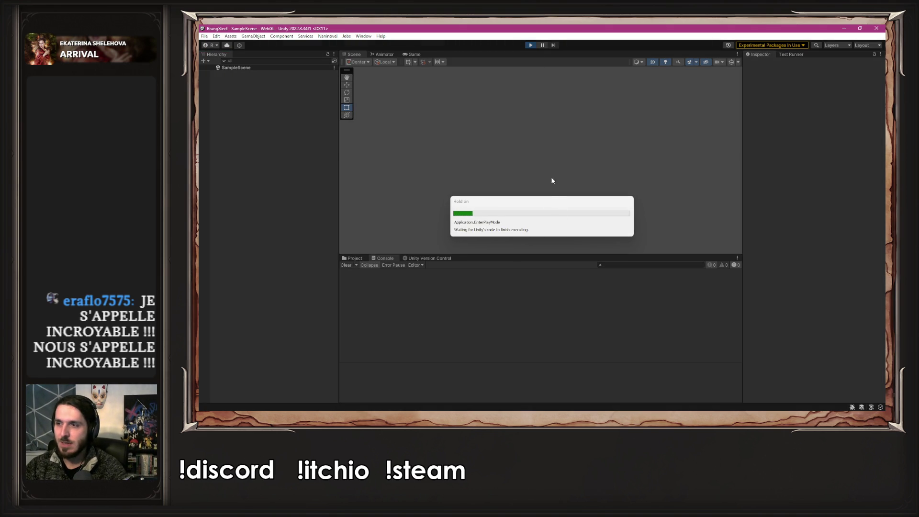
# Clear the console, continue from save slot 1 into the camp, then stop Play
pyautogui.click(345, 266)
pyautogui.click(541, 147)
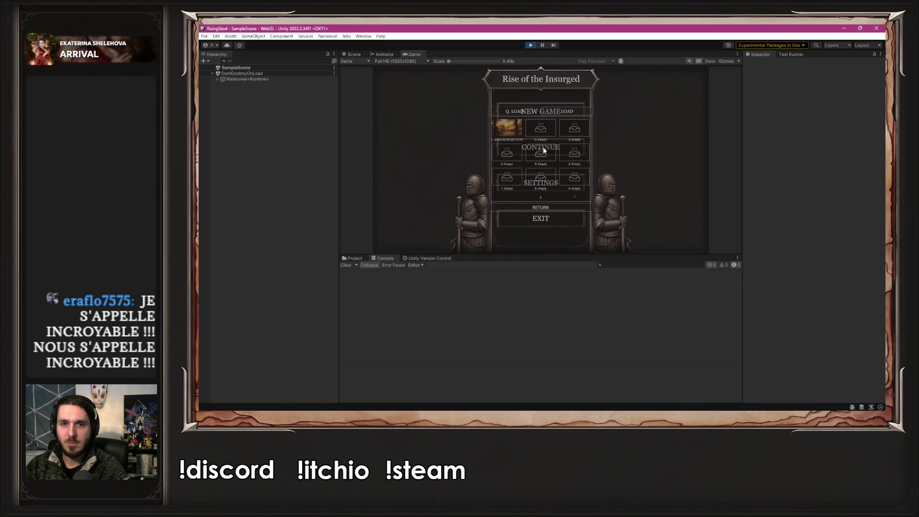
pyautogui.click(504, 130)
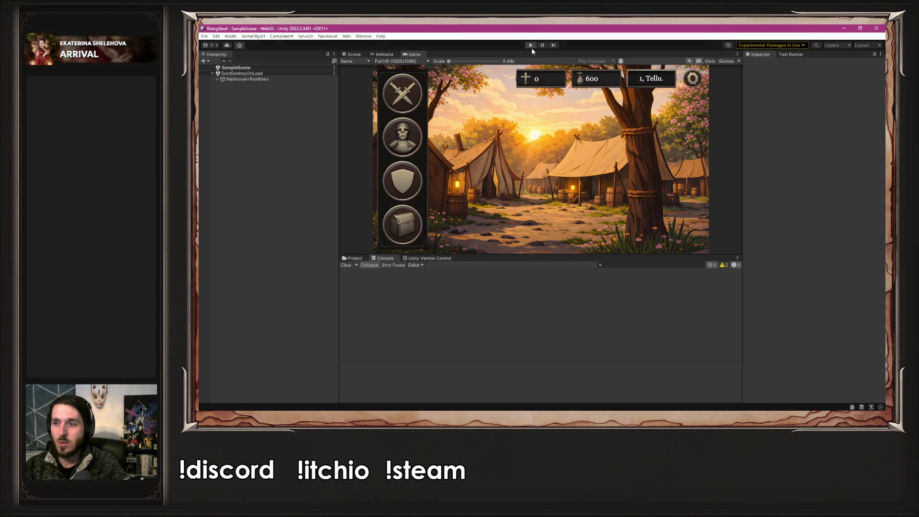
pyautogui.click(531, 47)
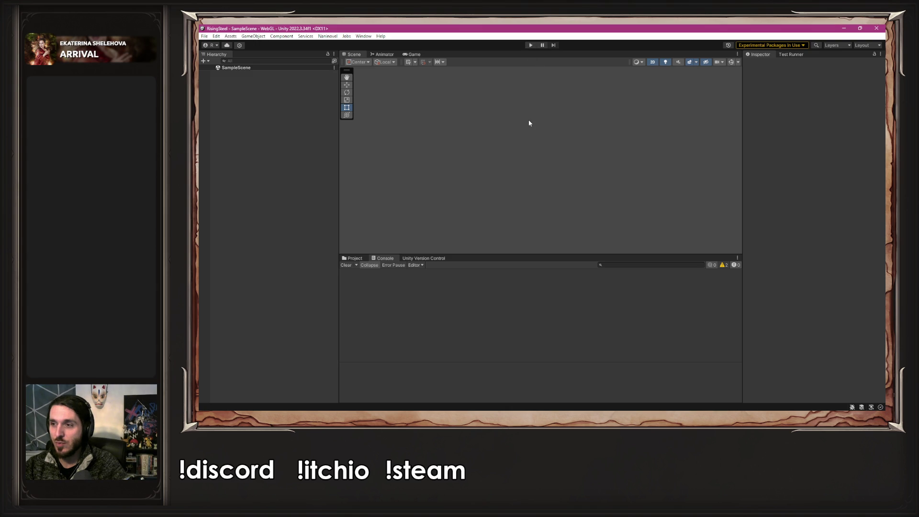
pyautogui.hotkey('alt', 'Tab')
pyautogui.press('End')
pyautogui.hotkey('shift', 'Down')
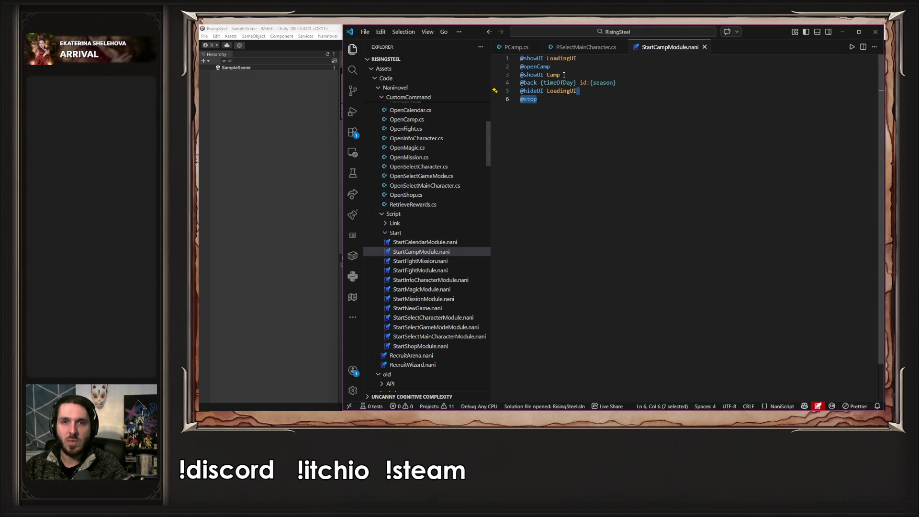
pyautogui.hotkey('ctrl', 'alt', 't')
pyautogui.click(421, 242)
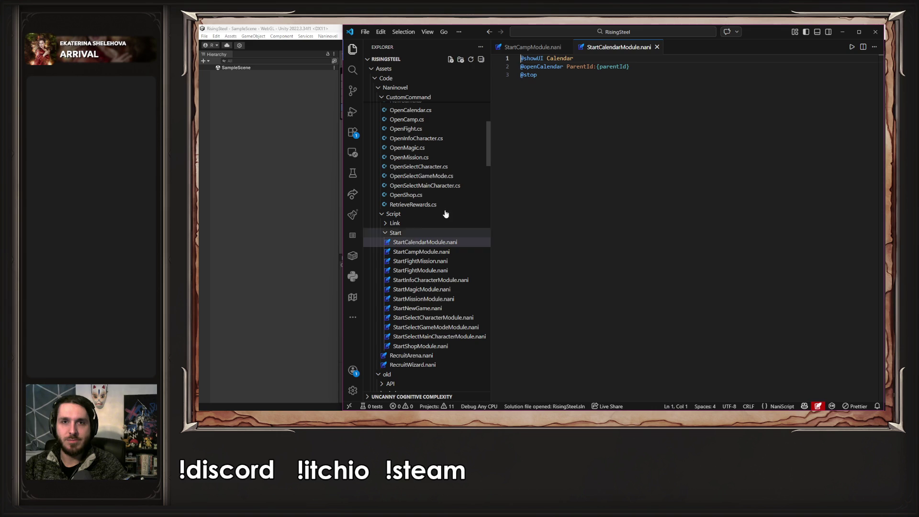
pyautogui.click(551, 47)
pyautogui.moveTo(577, 58); pyautogui.dragTo(517, 58)
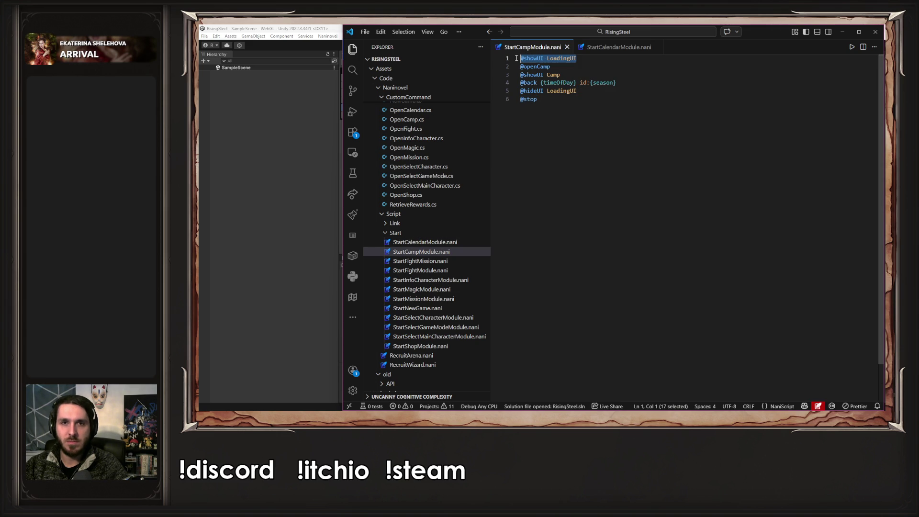
pyautogui.click(627, 48)
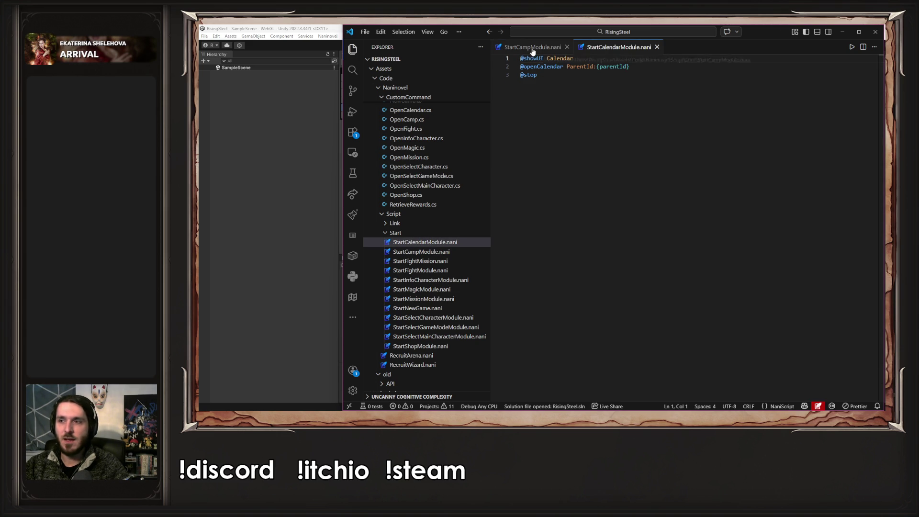
pyautogui.click(533, 50)
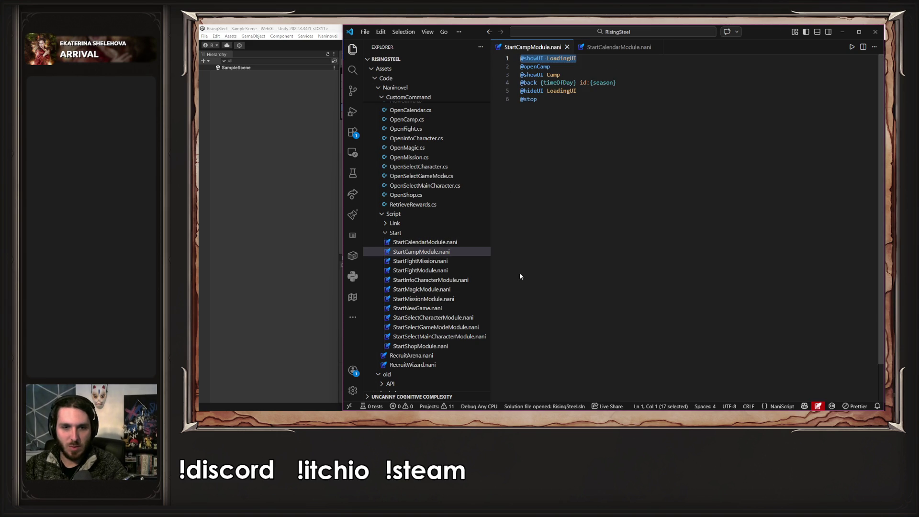
pyautogui.moveTo(577, 58); pyautogui.dragTo(515, 60)
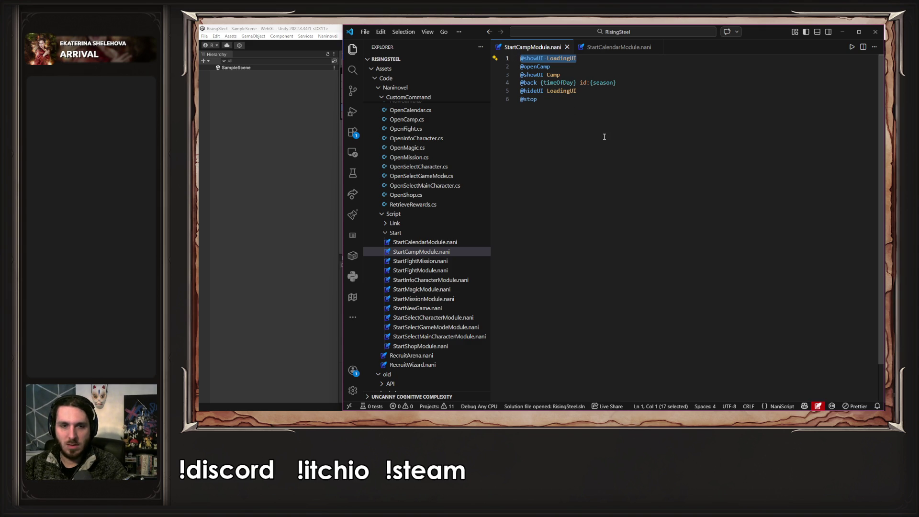
pyautogui.click(433, 318)
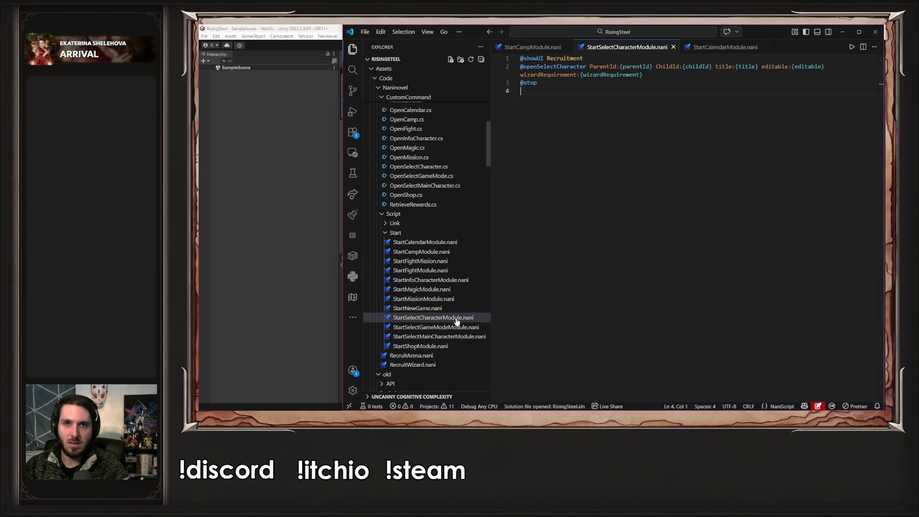
pyautogui.hotkey('shift', 'alt', 'Up')
pyautogui.press('End')
pyautogui.hotkey('ctrl', 'shift', 'Left')
pyautogui.write('LoadingUI')
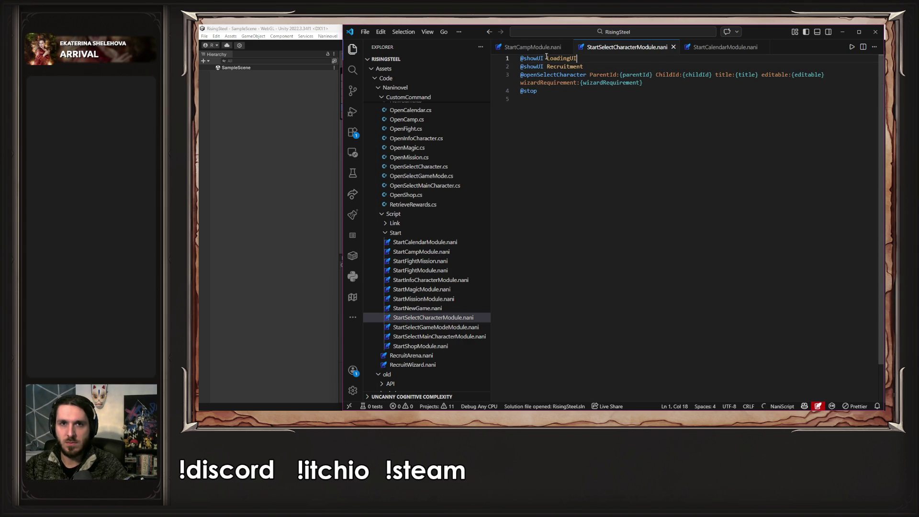
pyautogui.click(531, 47)
pyautogui.moveTo(577, 91); pyautogui.dragTo(496, 91)
pyautogui.hotkey('ctrl', 'c')
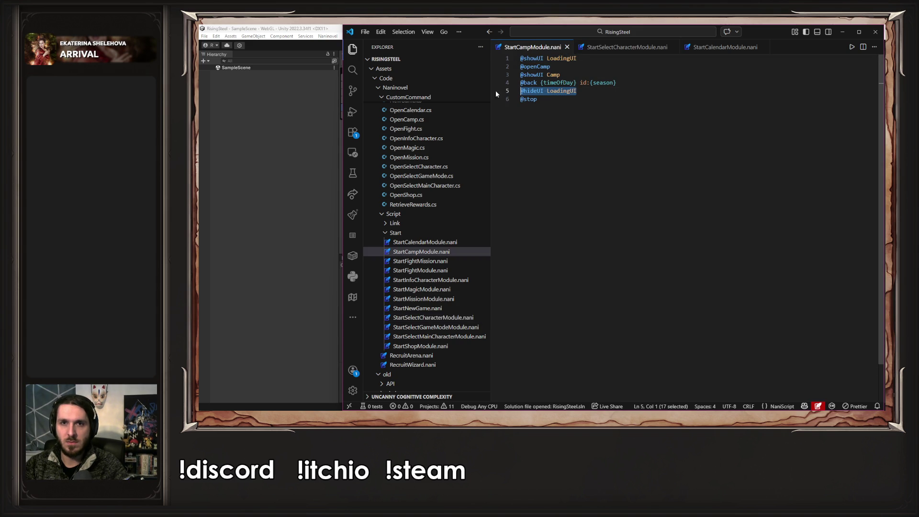
pyautogui.click(627, 47)
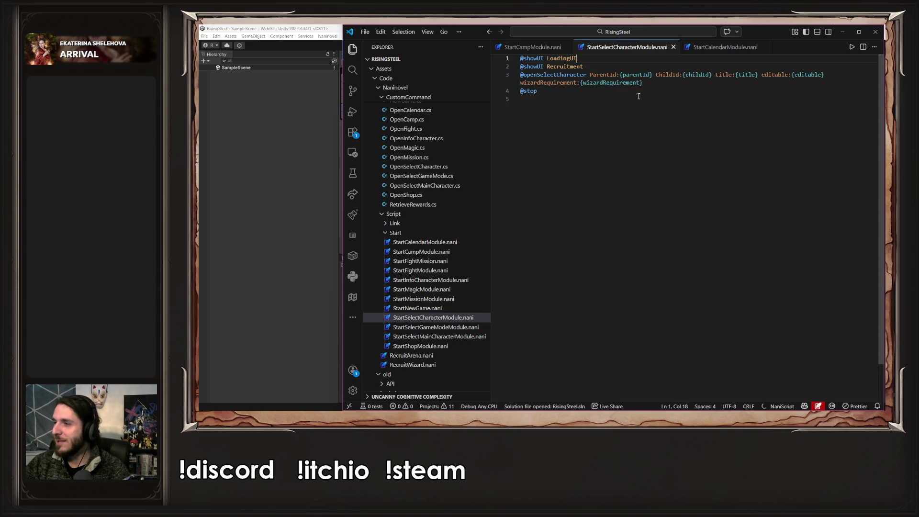
pyautogui.click(651, 83)
pyautogui.press('Return')
pyautogui.hotkey('ctrl', 'v')
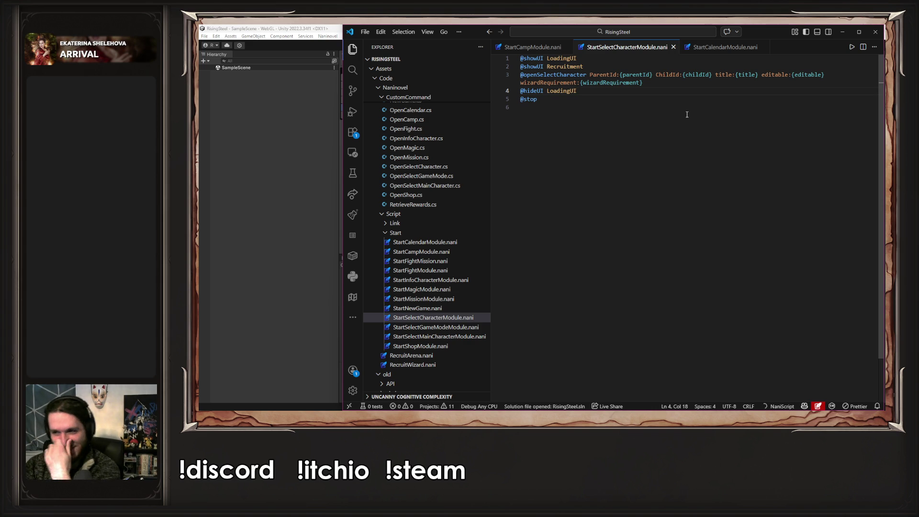
pyautogui.click(283, 152)
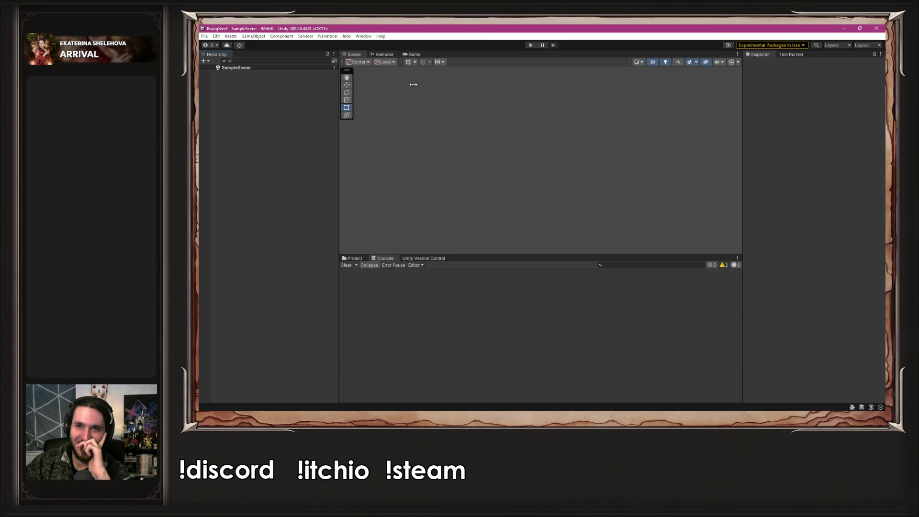
pyautogui.click(531, 45)
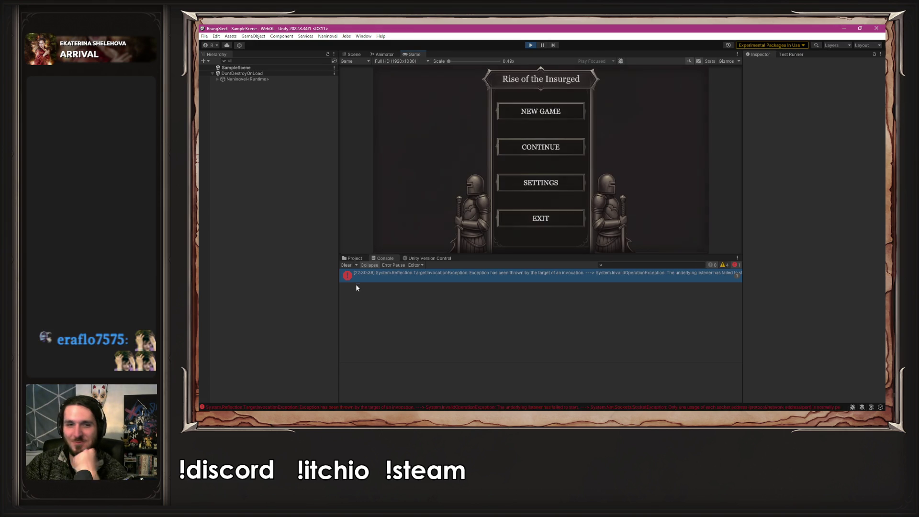
pyautogui.click(538, 145)
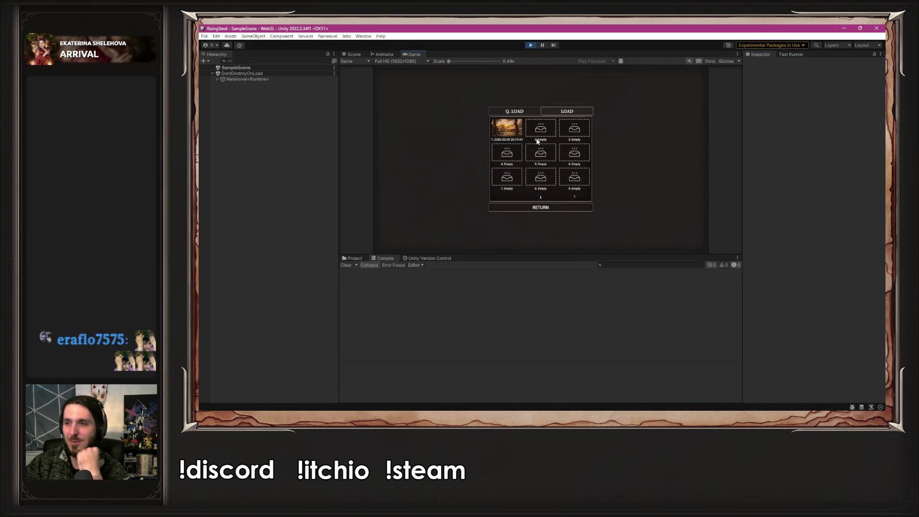
pyautogui.click(507, 128)
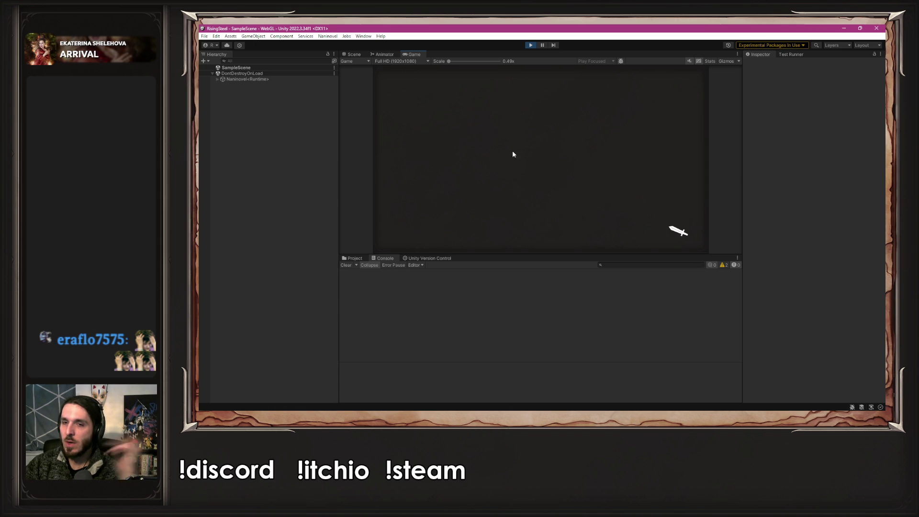
pyautogui.click(528, 46)
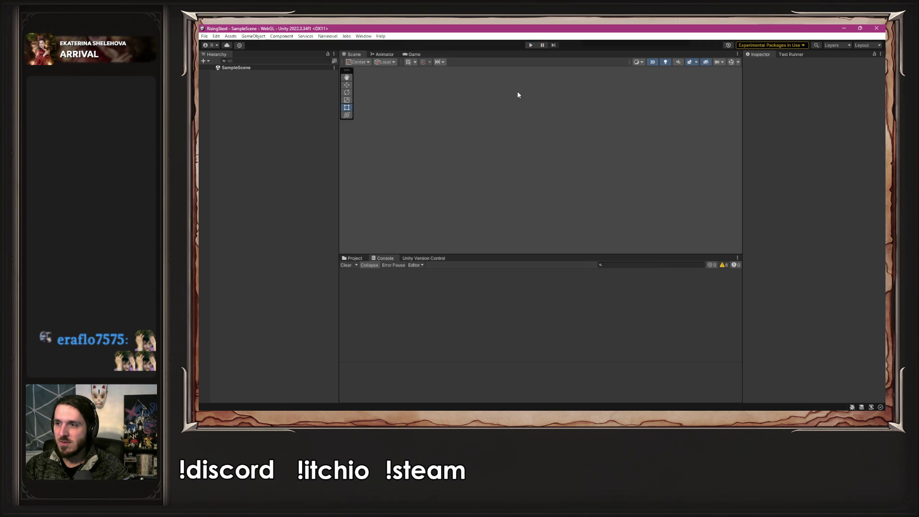
pyautogui.hotkey('alt', 'Tab')
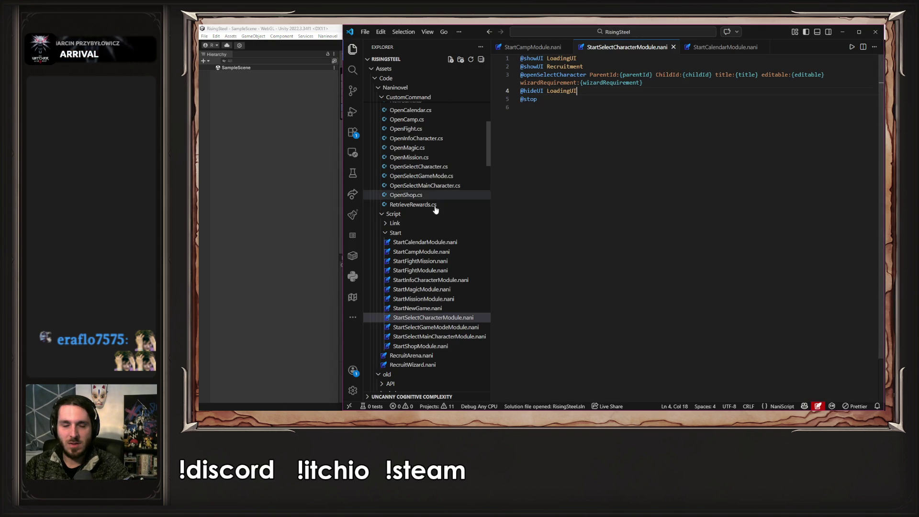
# Open PSelectCharacter.cs and delete the loadingUI field line
pyautogui.scroll(5, 449, 233)
pyautogui.scroll(10, 448, 232)
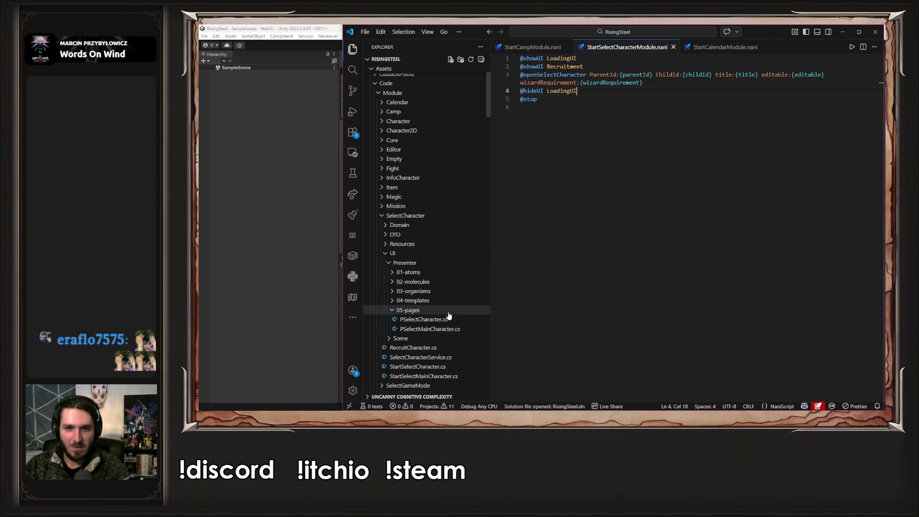
pyautogui.click(453, 319)
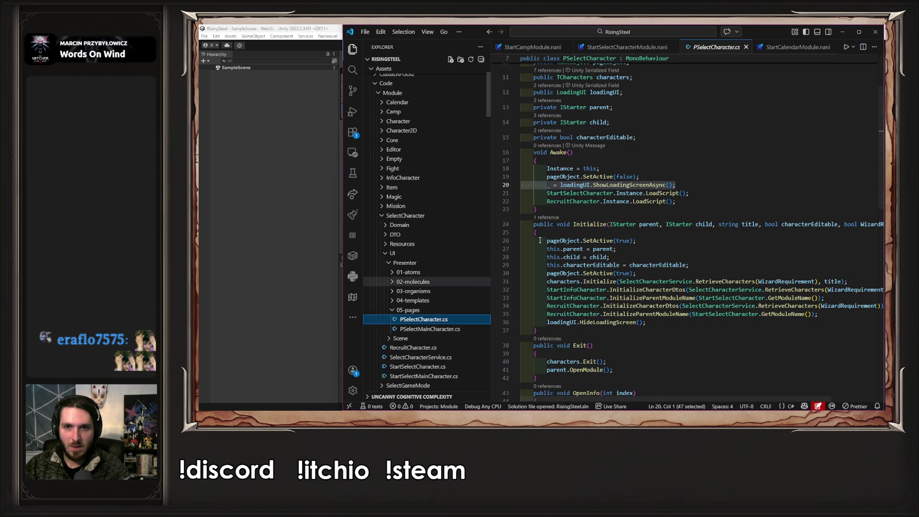
pyautogui.scroll(3, 666, 198)
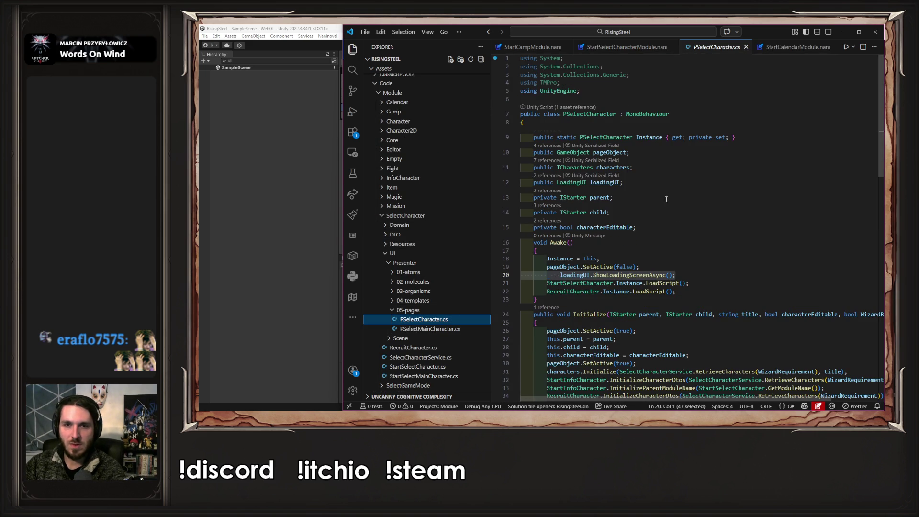
pyautogui.click(654, 177)
pyautogui.hotkey('shift', 'Down')
pyautogui.press('BackSpace')
# Delete the ShowLoadingScreenAsync and HideLoadingScreen calls, save, and return to Unity
pyautogui.scroll(-1, 691, 233)
pyautogui.click(691, 231)
pyautogui.hotkey('shift', 'Up')
pyautogui.press('BackSpace')
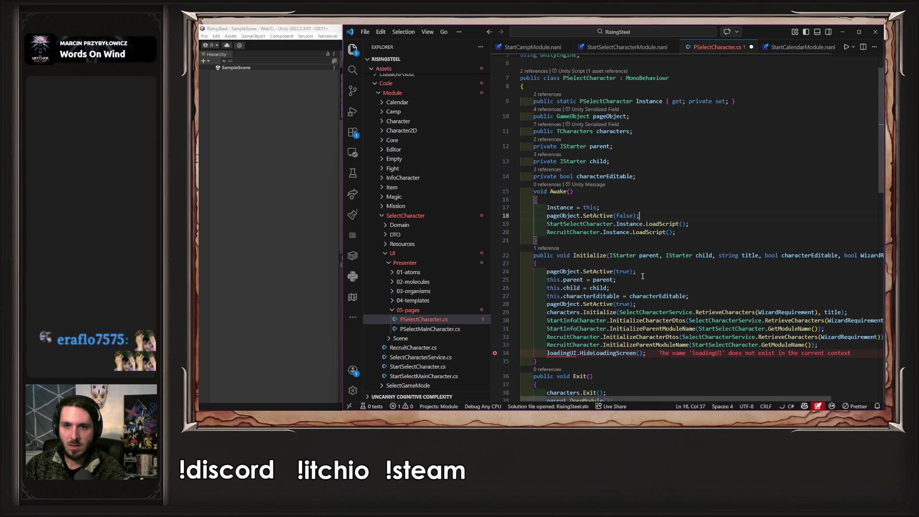
pyautogui.click(853, 344)
pyautogui.hotkey('shift', 'Down')
pyautogui.press('BackSpace')
pyautogui.hotkey('ctrl', 's')
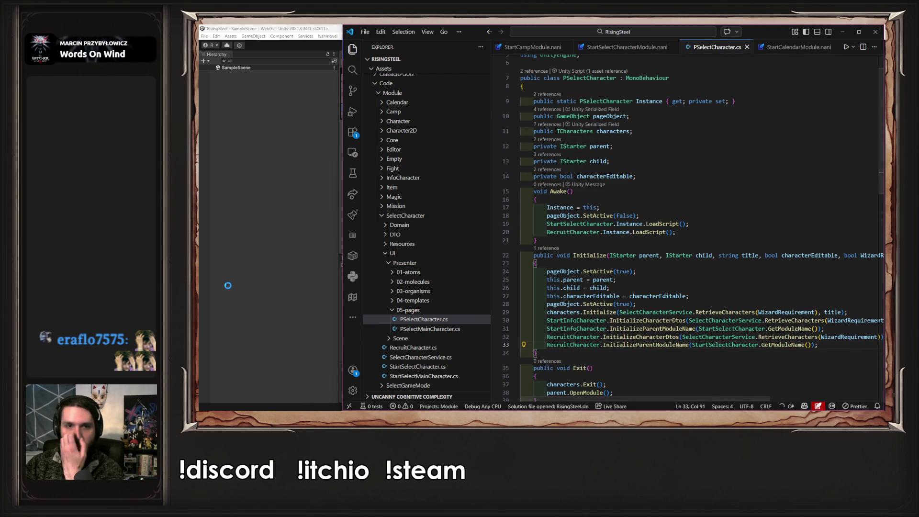
pyautogui.click(228, 286)
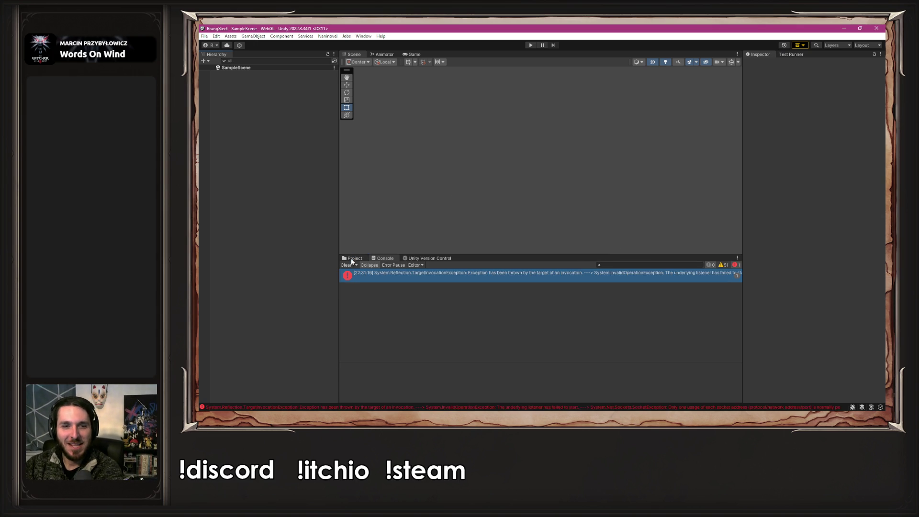
# Clear the console errors and enlarge the Project asset panel
pyautogui.click(353, 259)
pyautogui.click(383, 259)
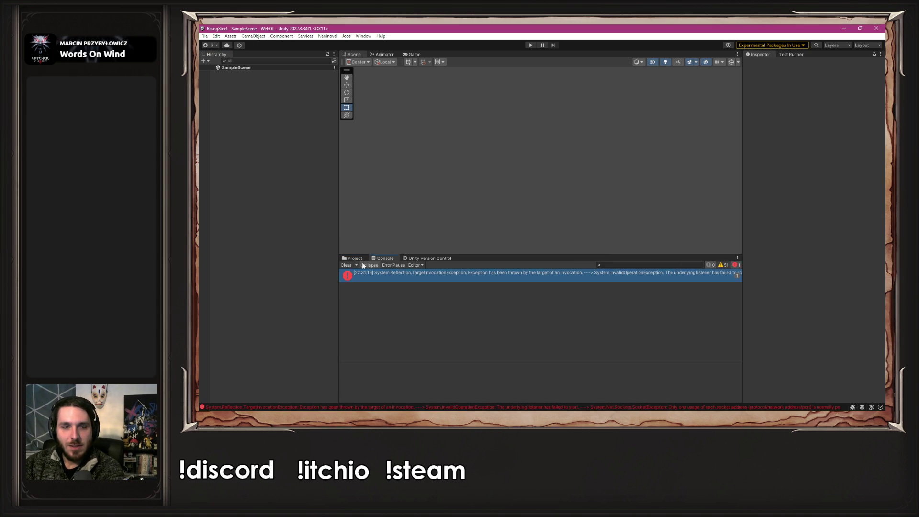
pyautogui.click(346, 265)
pyautogui.click(354, 259)
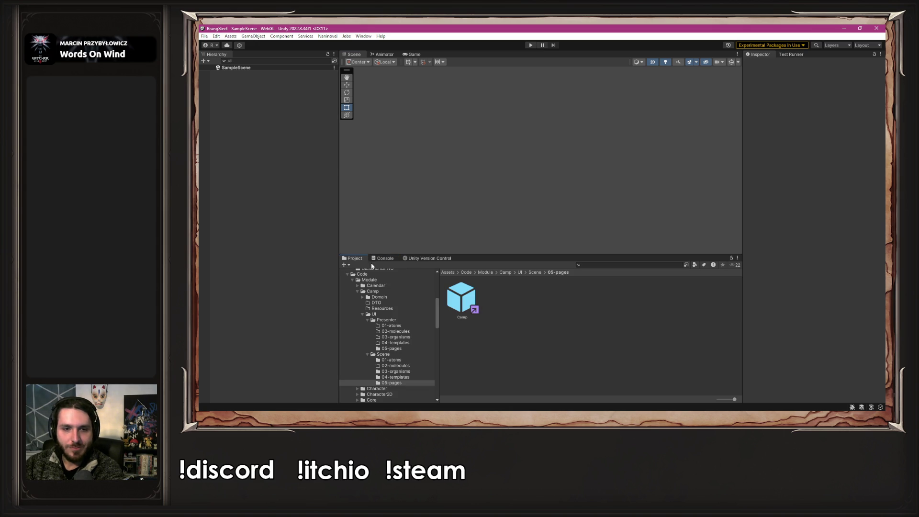
pyautogui.moveTo(494, 254); pyautogui.dragTo(491, 199)
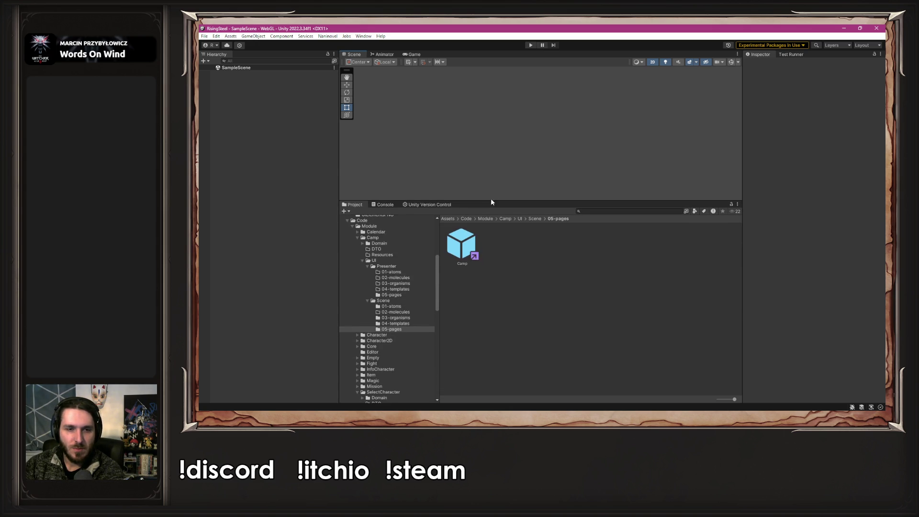
# Inspect the RecruitmentMainCharacter and Recruitment prefabs in 05-pages, then start Play mode
pyautogui.scroll(-5, 391, 320)
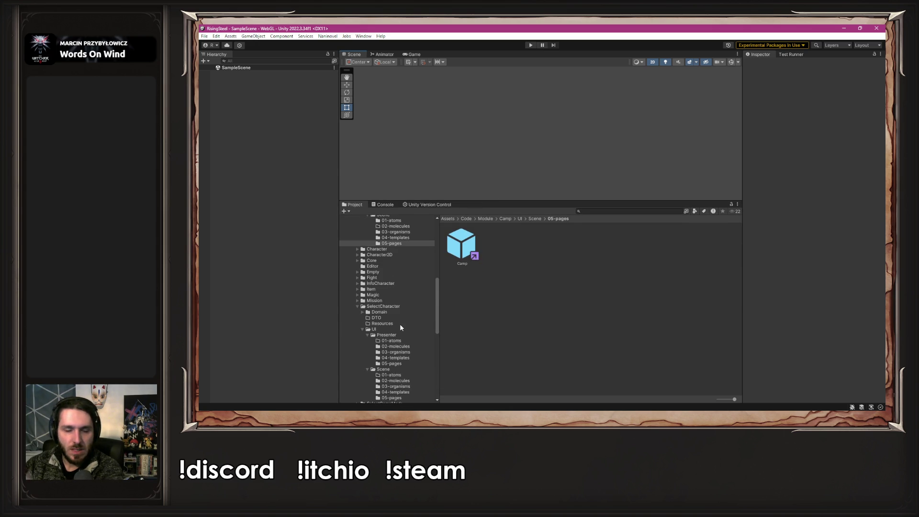
pyautogui.scroll(-1, 400, 324)
pyautogui.click(404, 376)
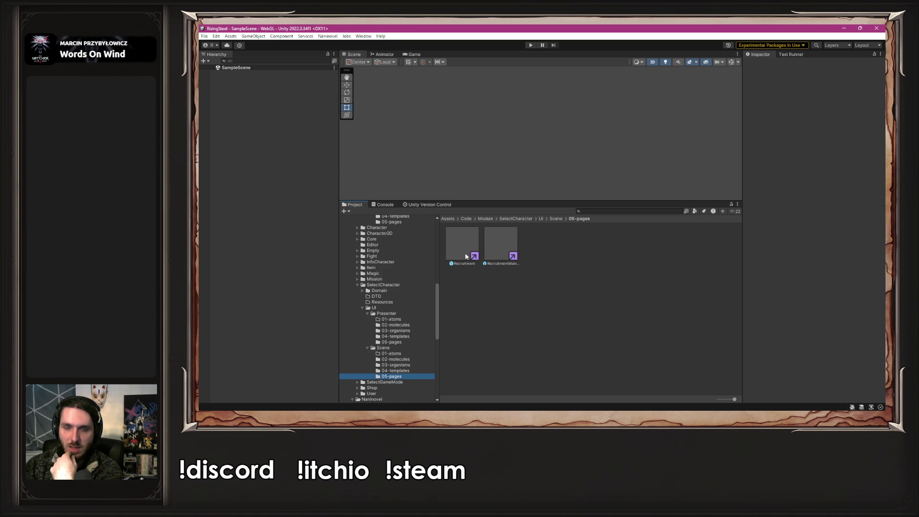
pyautogui.doubleClick(502, 240)
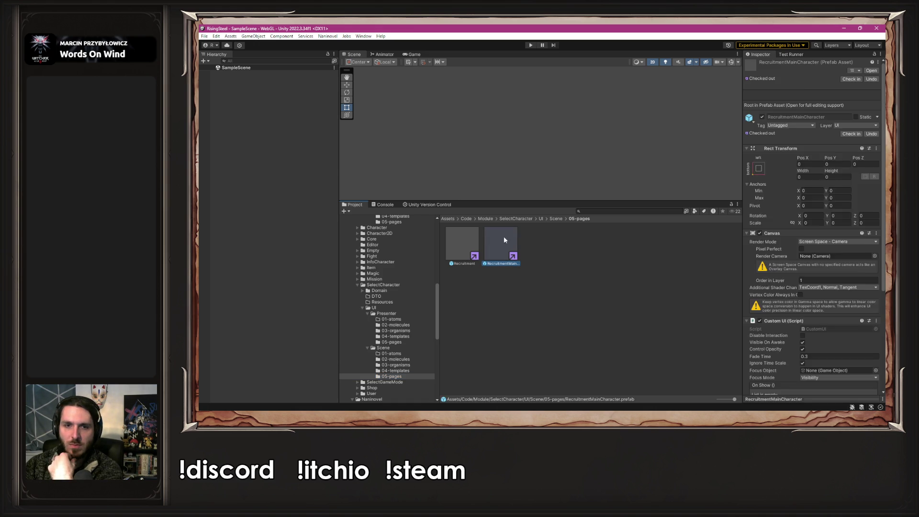
pyautogui.doubleClick(454, 231)
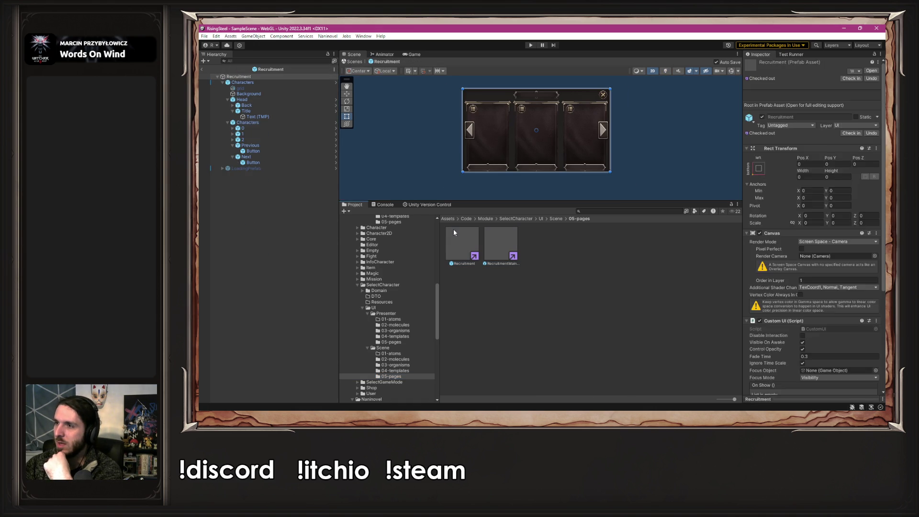
pyautogui.click(240, 169)
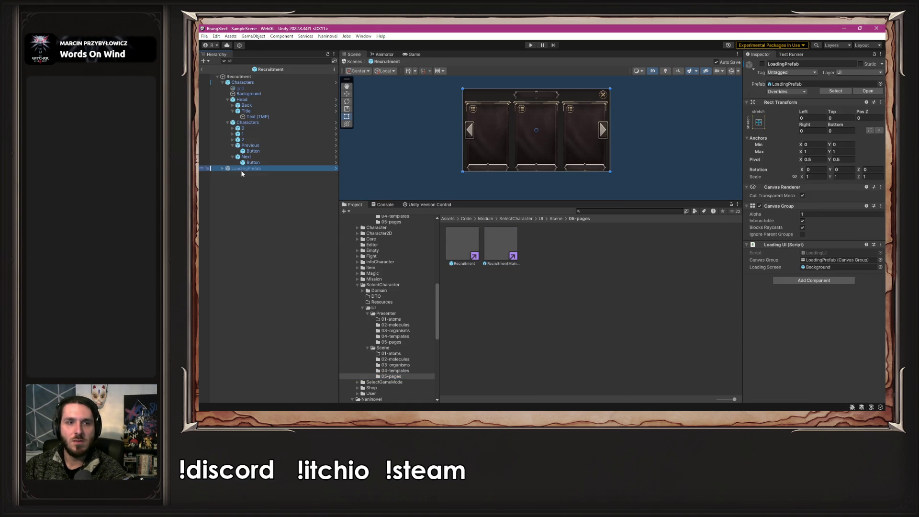
pyautogui.click(268, 79)
pyautogui.scroll(-10, 802, 264)
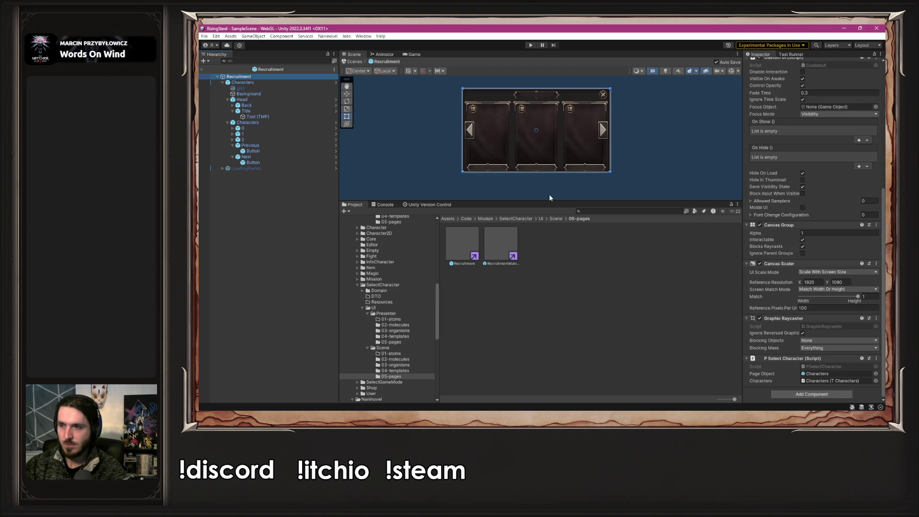
pyautogui.doubleClick(500, 245)
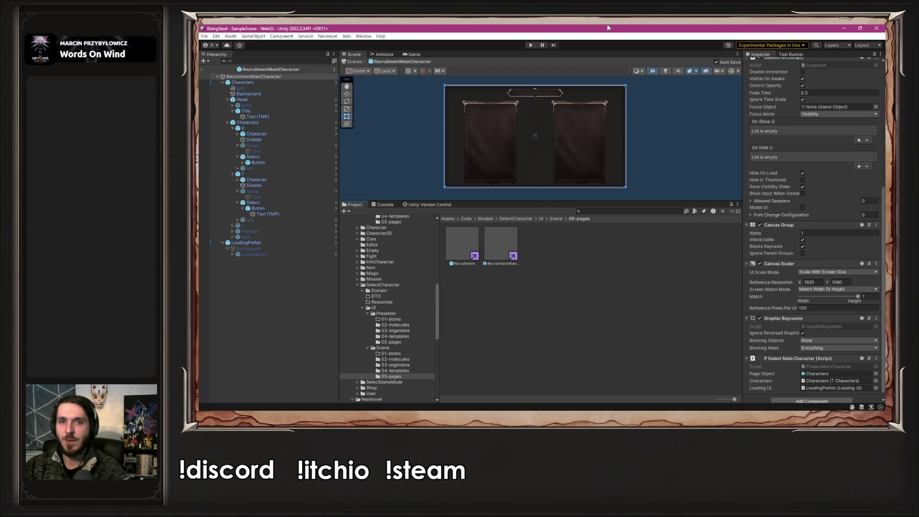
pyautogui.click(530, 45)
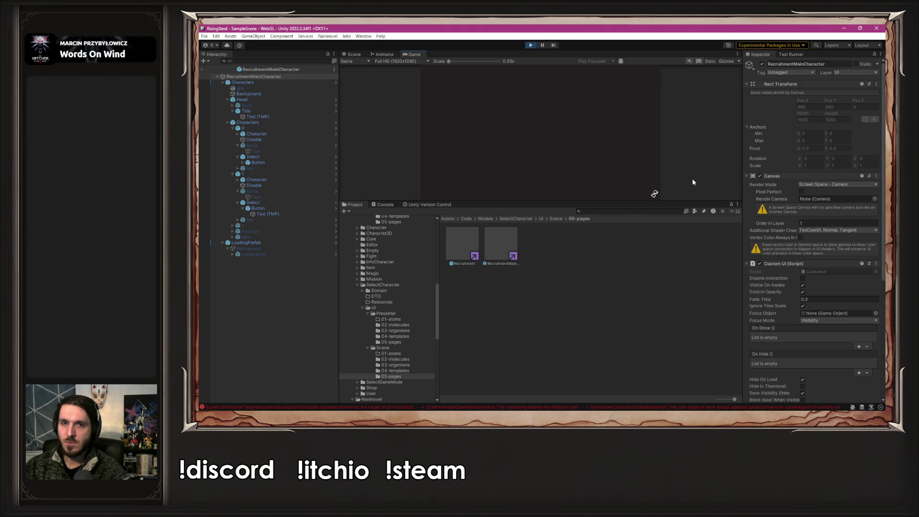
# Load save slot 1, open the Training page showing Ambre, then stop Play mode
pyautogui.moveTo(585, 202); pyautogui.dragTo(574, 286)
pyautogui.click(541, 157)
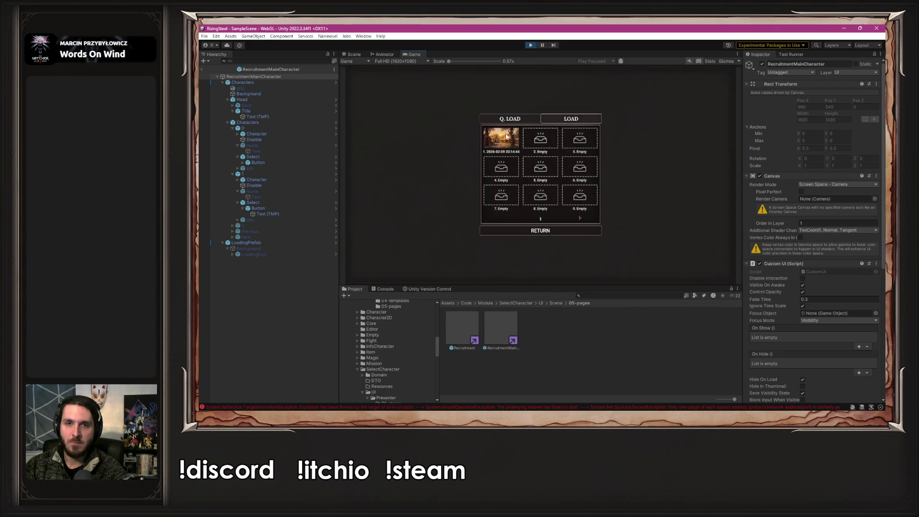
pyautogui.click(515, 153)
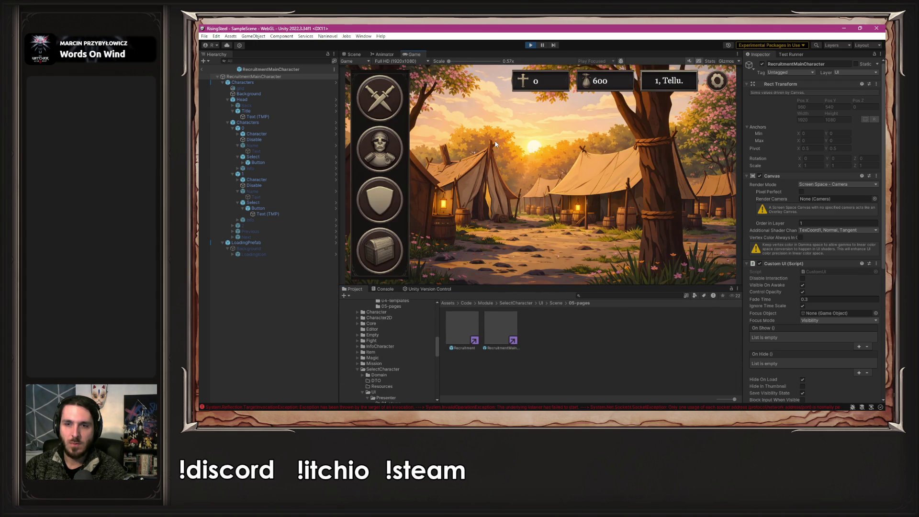
pyautogui.click(399, 207)
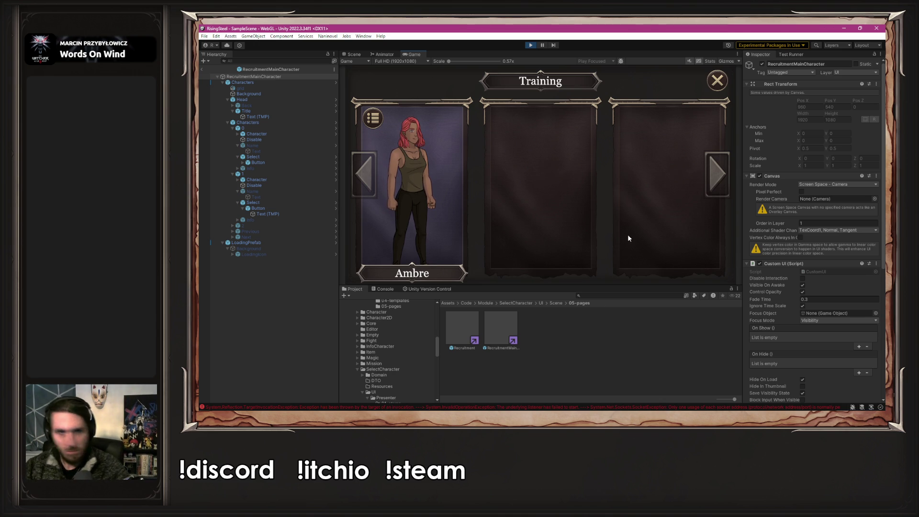
pyautogui.click(531, 45)
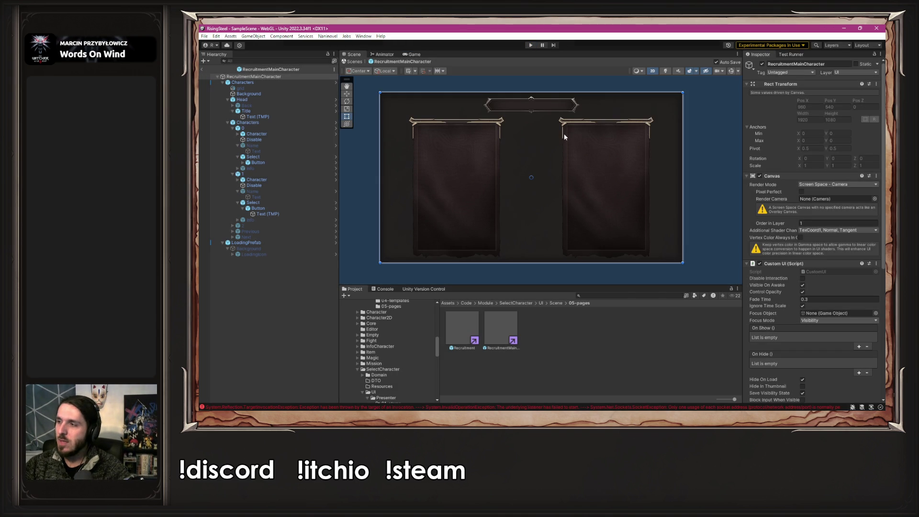
pyautogui.hotkey('alt', 'Tab')
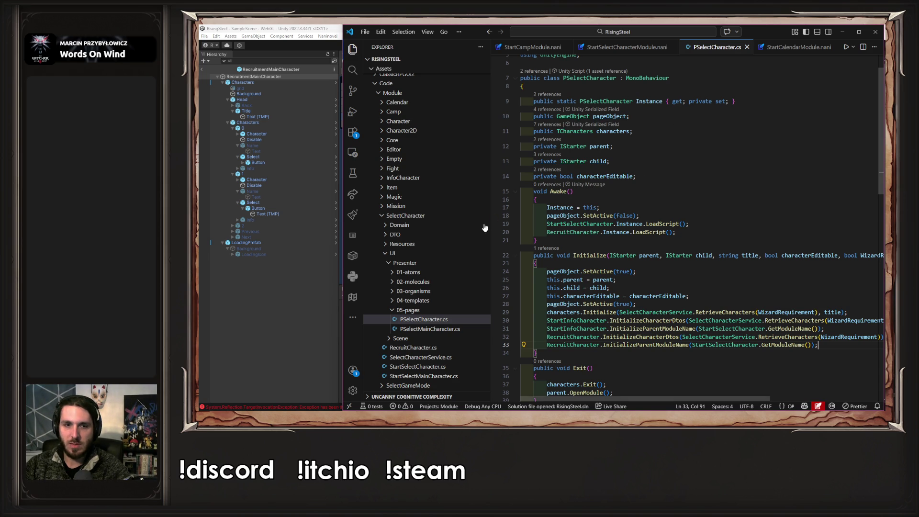
# In PSelectMainCharacter.cs, delete the LoadingUI field line, then undo the deletion
pyautogui.click(430, 329)
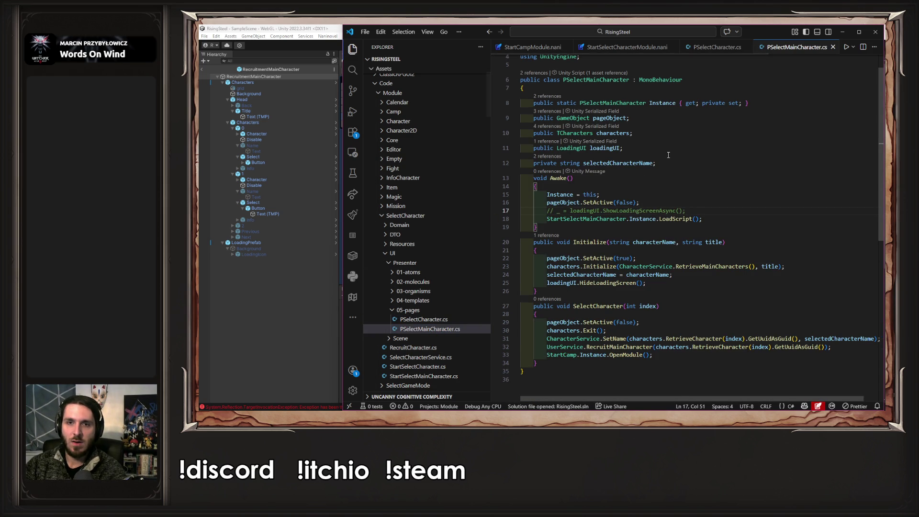
pyautogui.click(668, 149)
pyautogui.click(717, 47)
pyautogui.click(794, 47)
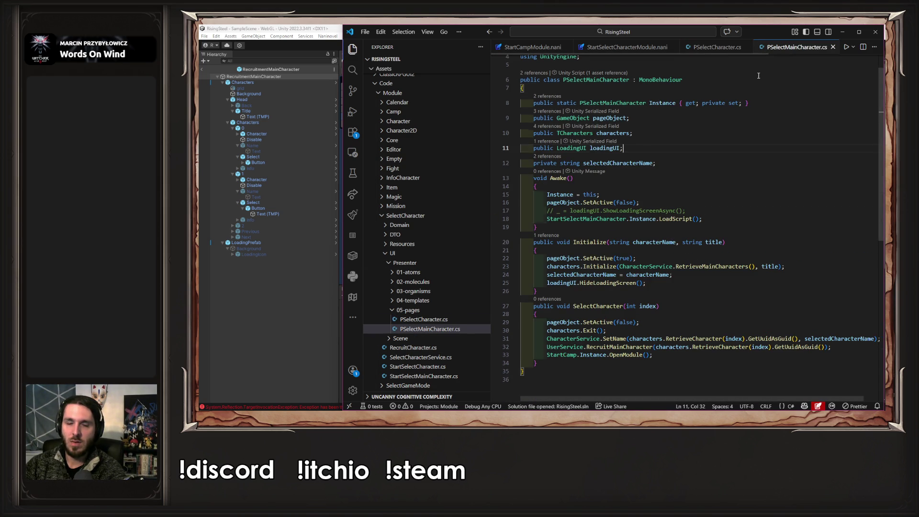
pyautogui.hotkey('shift', 'Home')
pyautogui.hotkey('shift', 'Home')
pyautogui.press('BackSpace')
pyautogui.press('BackSpace')
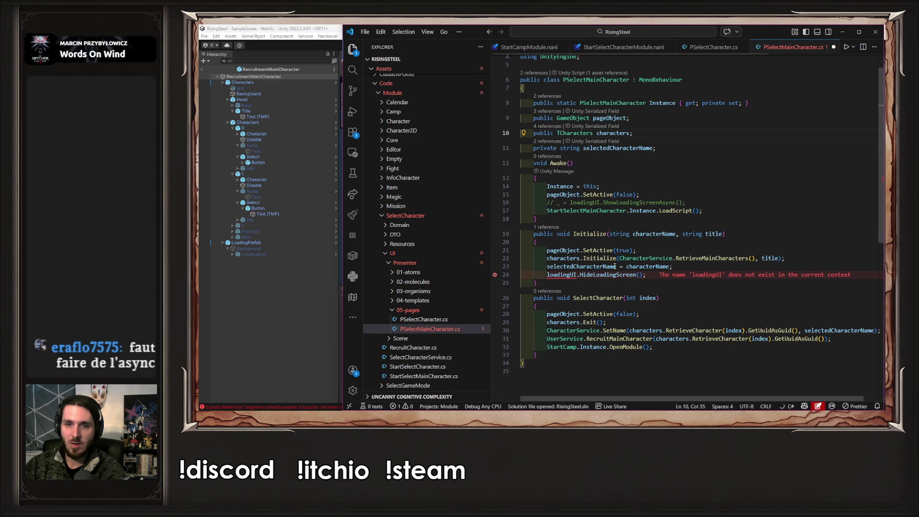
pyautogui.hotkey('ctrl', 'z')
pyautogui.hotkey('ctrl', 'z')
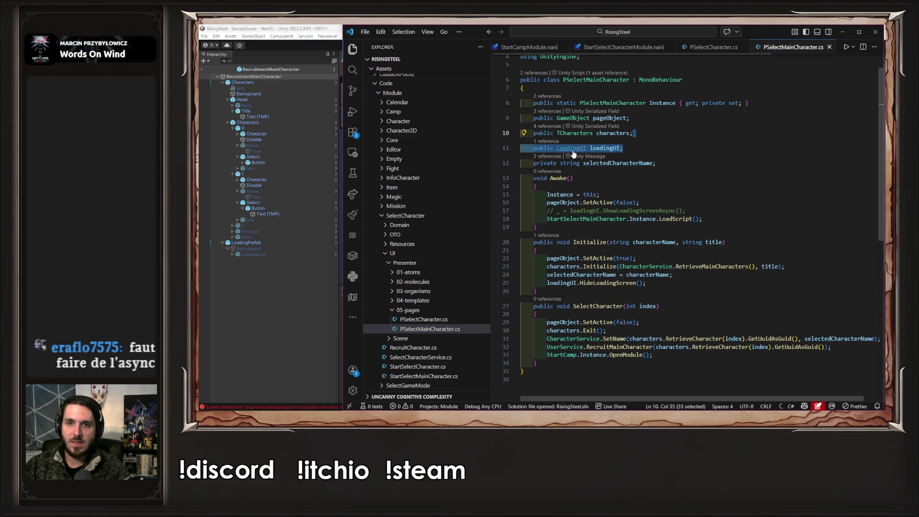
# View the LoadingUI class definition, close it, and return to Unity to recompile
pyautogui.keyDown('ctrl'); pyautogui.click(572, 149); pyautogui.keyUp('ctrl')
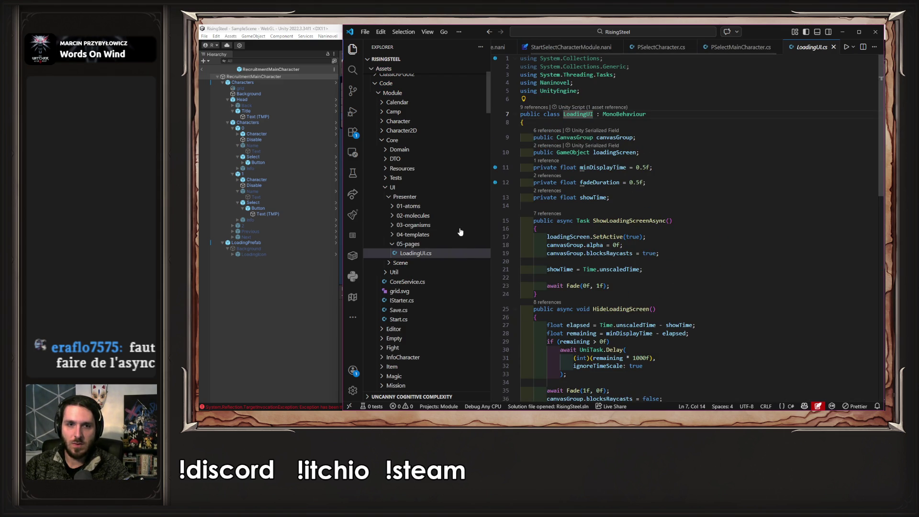
pyautogui.hotkey('ctrl', 'w')
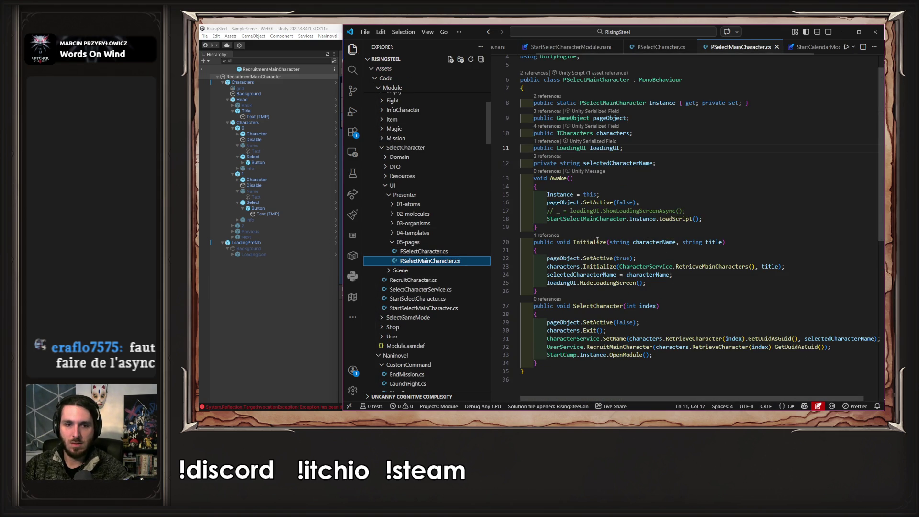
pyautogui.click(211, 288)
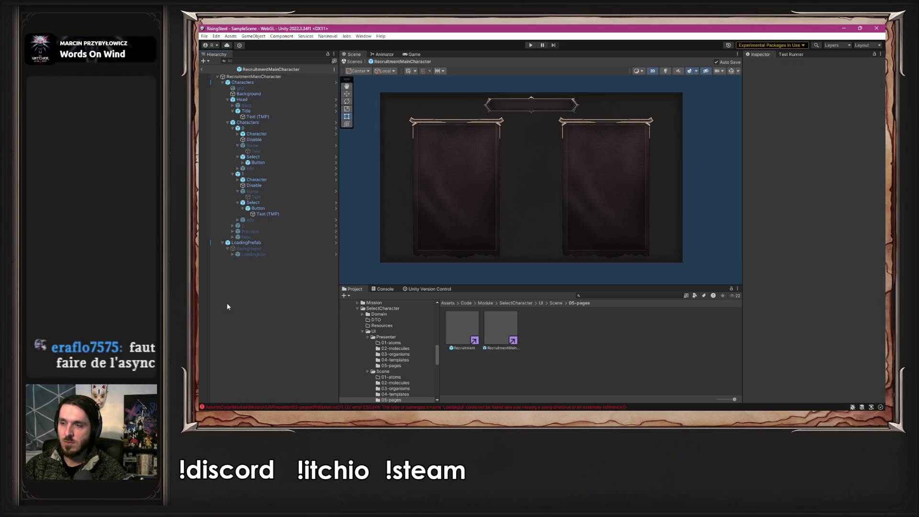
# Open the PCalendar compile error and delete its LoadingUI field, saving PCalendar.cs
pyautogui.click(384, 408)
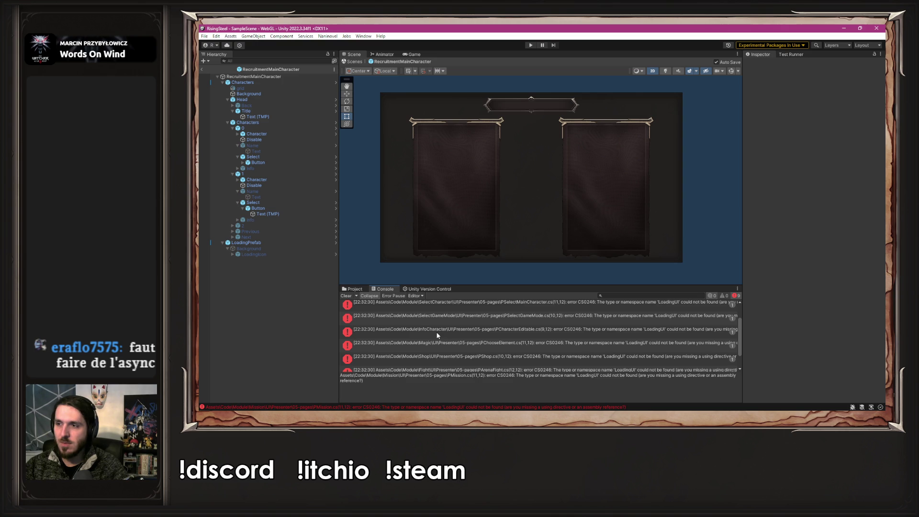
pyautogui.scroll(2, 438, 337)
pyautogui.doubleClick(469, 316)
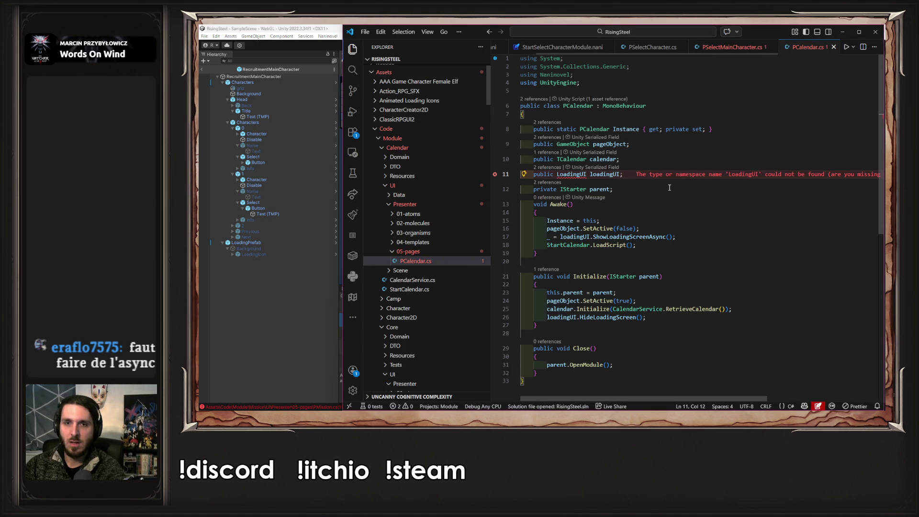
pyautogui.moveTo(651, 176); pyautogui.dragTo(646, 167)
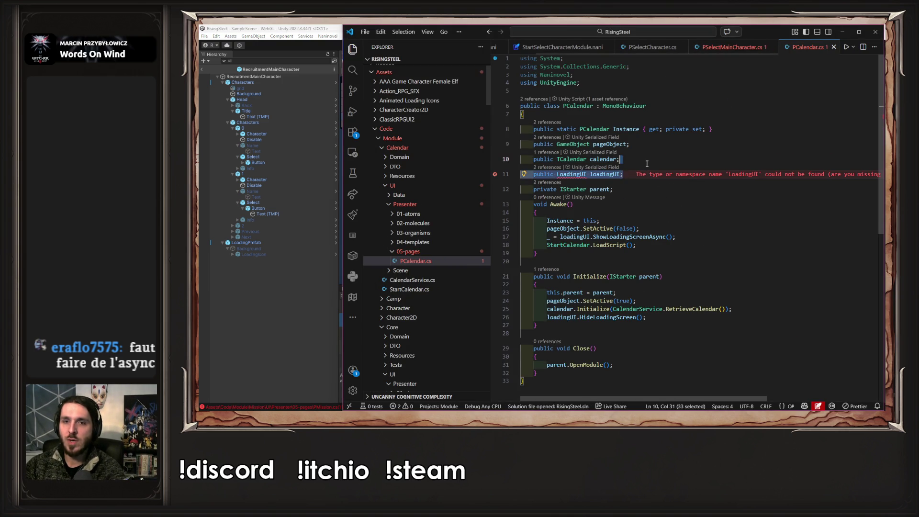
pyautogui.press('BackSpace')
pyautogui.hotkey('ctrl', 's')
# Remove the ShowLoadingScreenAsync and HideLoadingScreen calls from PCalendar.cs and save
pyautogui.moveTo(677, 222); pyautogui.dragTo(683, 216)
pyautogui.press('BackSpace')
pyautogui.click(689, 294)
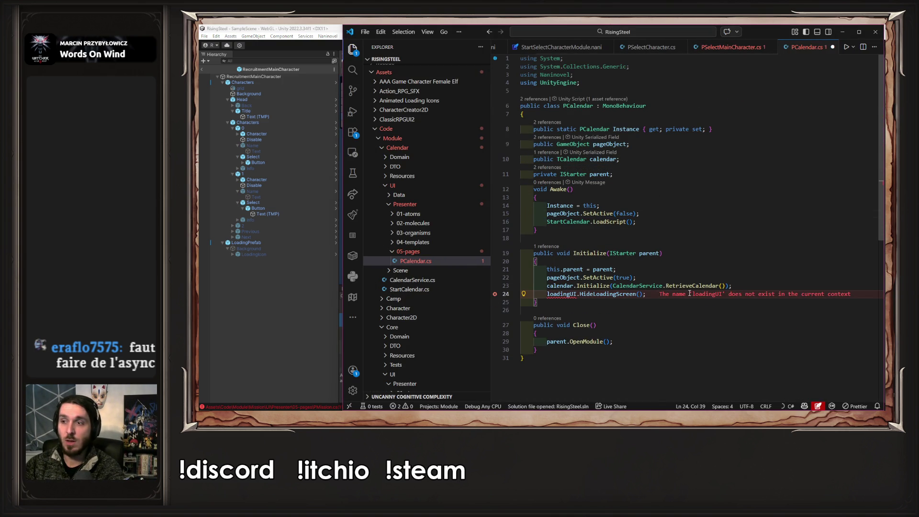
pyautogui.moveTo(689, 293); pyautogui.dragTo(747, 288)
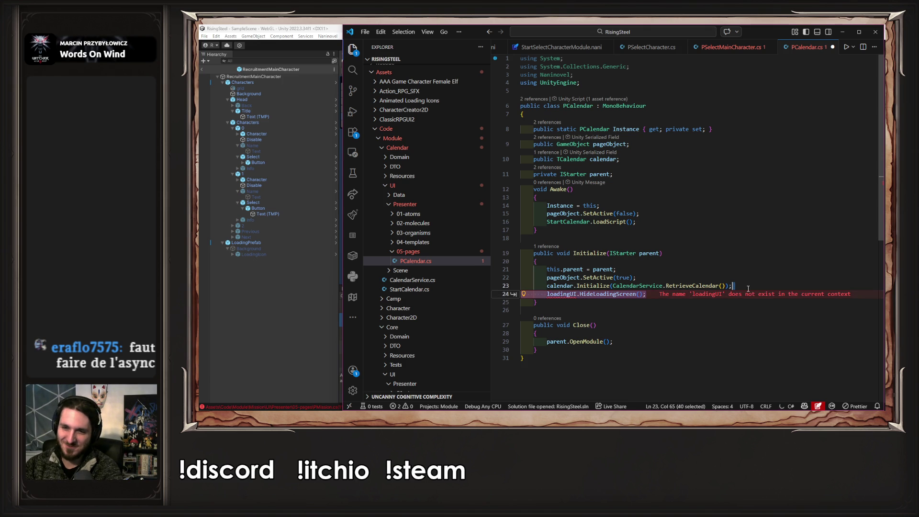
pyautogui.press('BackSpace')
pyautogui.hotkey('ctrl', 's')
# Delete the LoadingUI field, commented ShowLoadingScreenAsync line and HideLoadingScreen call from PSelectMainCharacter.cs
pyautogui.hotkey('ctrl', 'Tab')
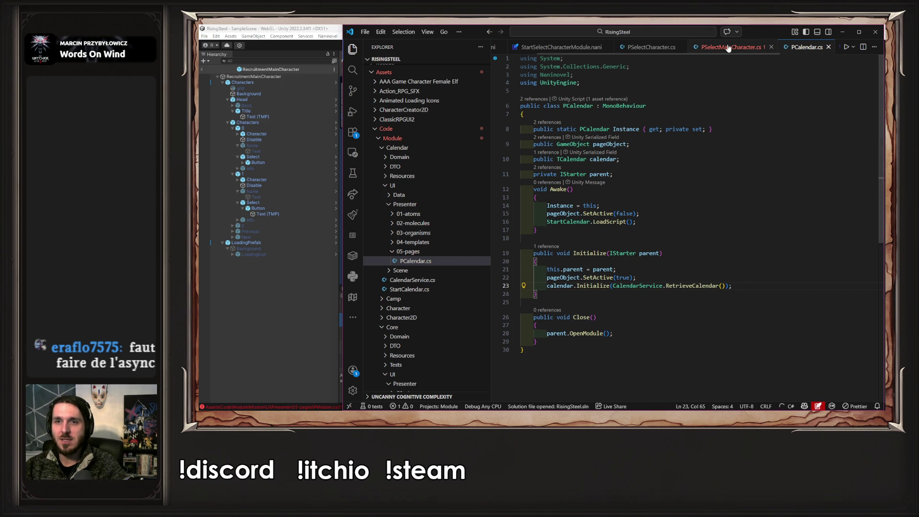
pyautogui.hotkey('shift', 'End')
pyautogui.press('BackSpace')
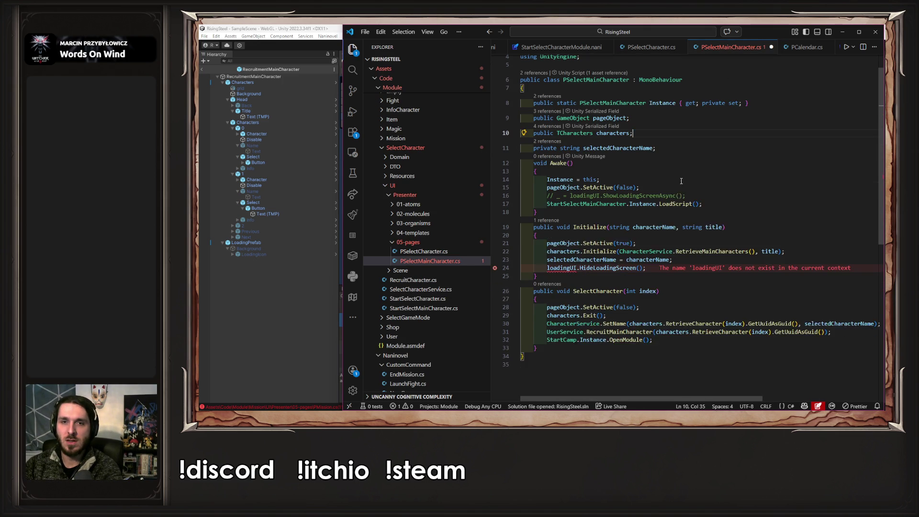
pyautogui.click(695, 201)
pyautogui.hotkey('ctrl', 'shift', 'k')
pyautogui.moveTo(647, 259); pyautogui.dragTo(684, 252)
pyautogui.press('BackSpace')
pyautogui.hotkey('ctrl', 'z')
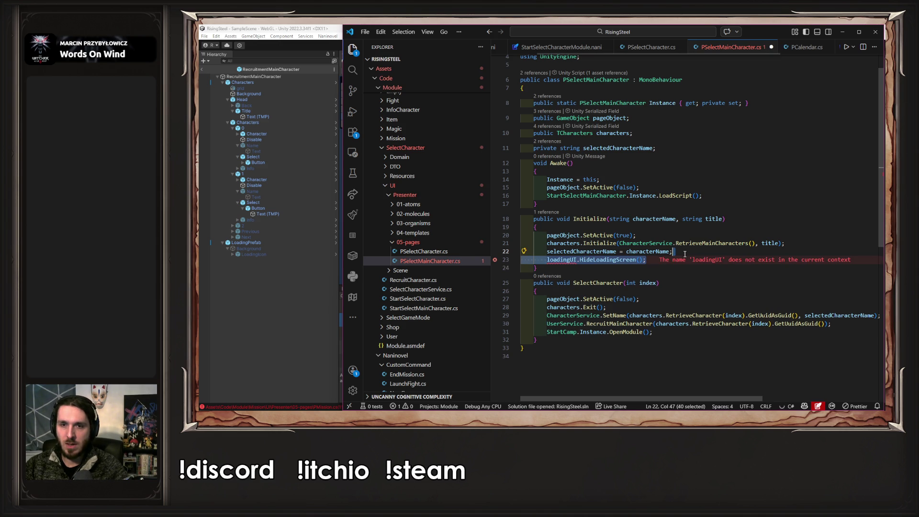
pyautogui.press('BackSpace')
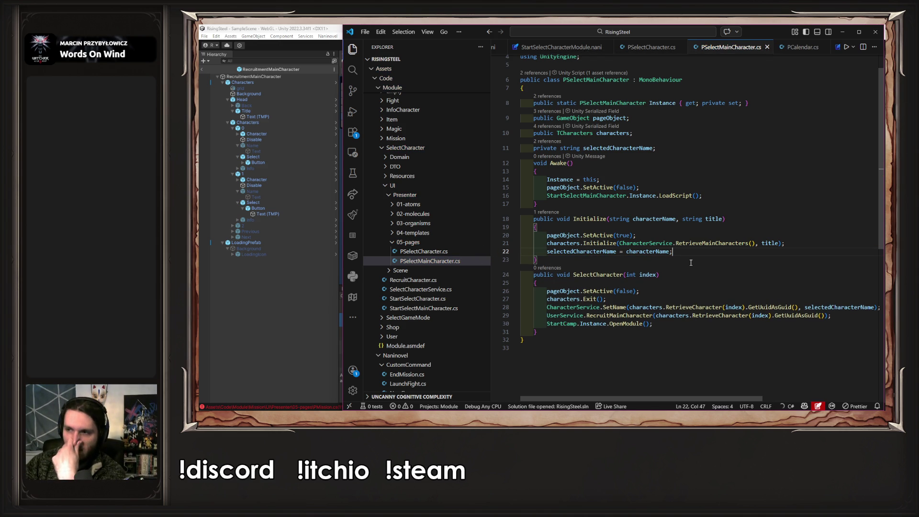
pyautogui.click(330, 295)
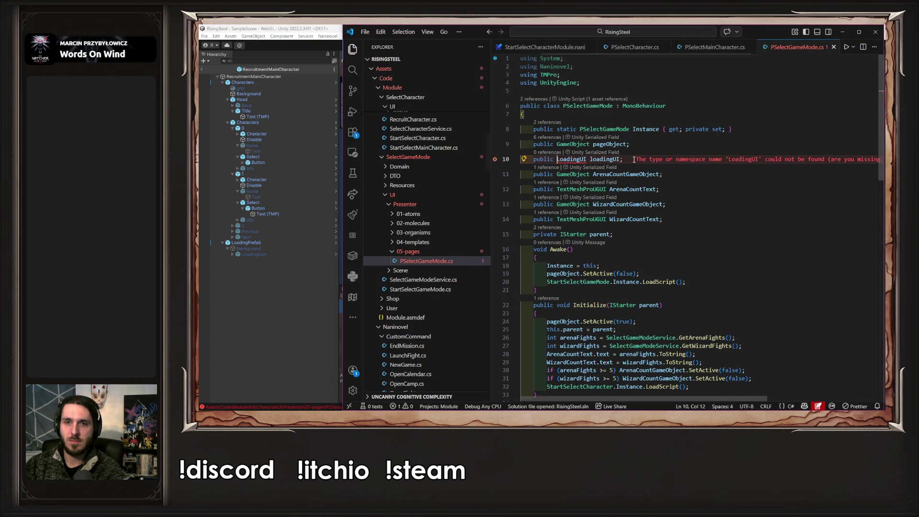
# Delete the LoadingUI field from PSelectGameMode.cs, save, and recompile in Unity
pyautogui.moveTo(625, 159); pyautogui.dragTo(645, 153)
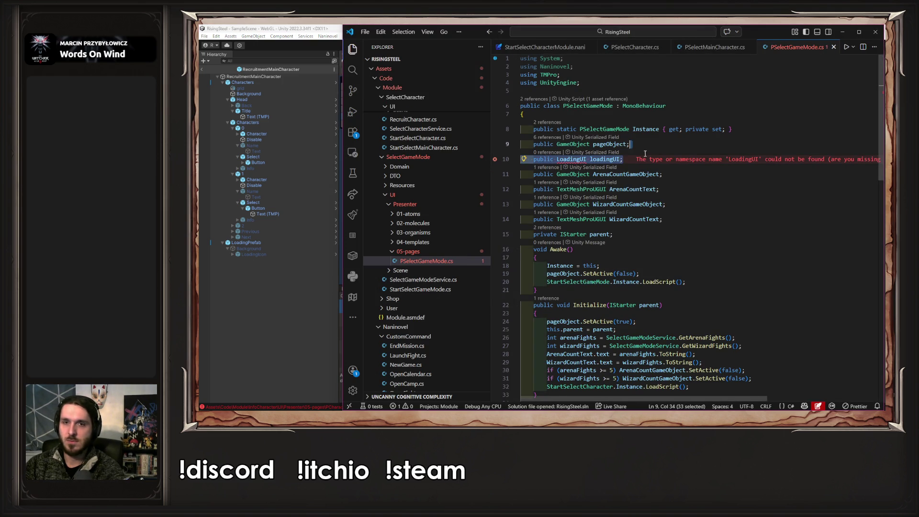
pyautogui.press('BackSpace')
pyautogui.scroll(-15, 659, 222)
pyautogui.scroll(14, 670, 223)
pyautogui.hotkey('ctrl', 's')
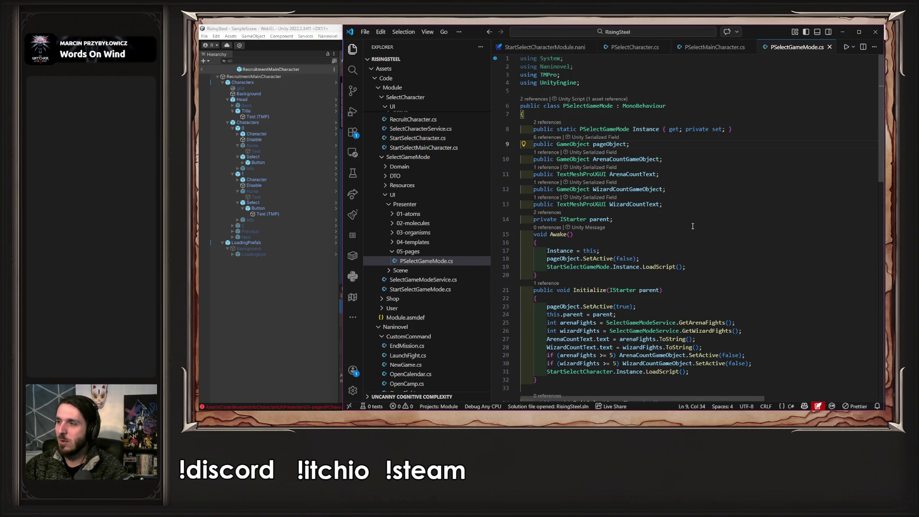
pyautogui.click(219, 293)
# Open the next compile error and delete the LoadingUI field in PCamp.cs
pyautogui.click(494, 309)
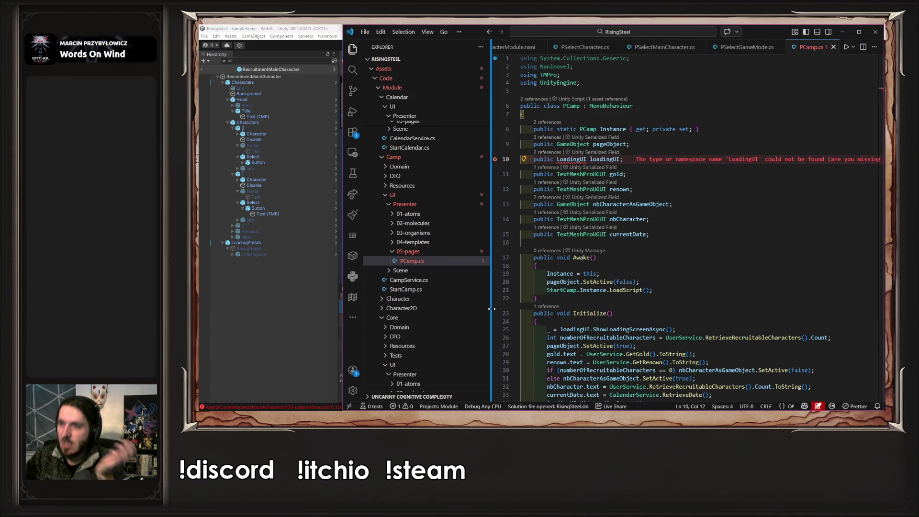
pyautogui.moveTo(624, 160); pyautogui.dragTo(635, 146)
pyautogui.press('BackSpace')
pyautogui.scroll(-10, 637, 149)
pyautogui.scroll(5, 693, 218)
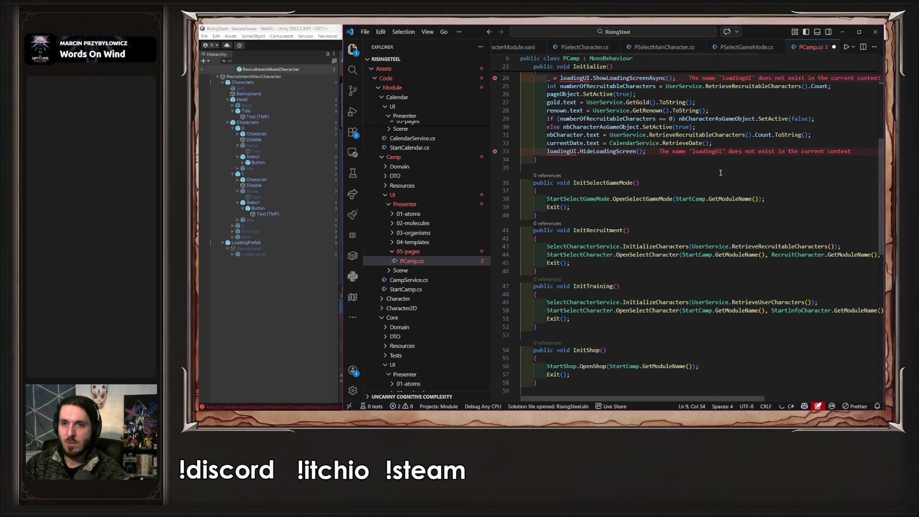
# Remove the HideLoadingScreen and ShowLoadingScreenAsync calls from PCamp.cs and save it
pyautogui.moveTo(652, 226); pyautogui.dragTo(713, 215)
pyautogui.press('BackSpace')
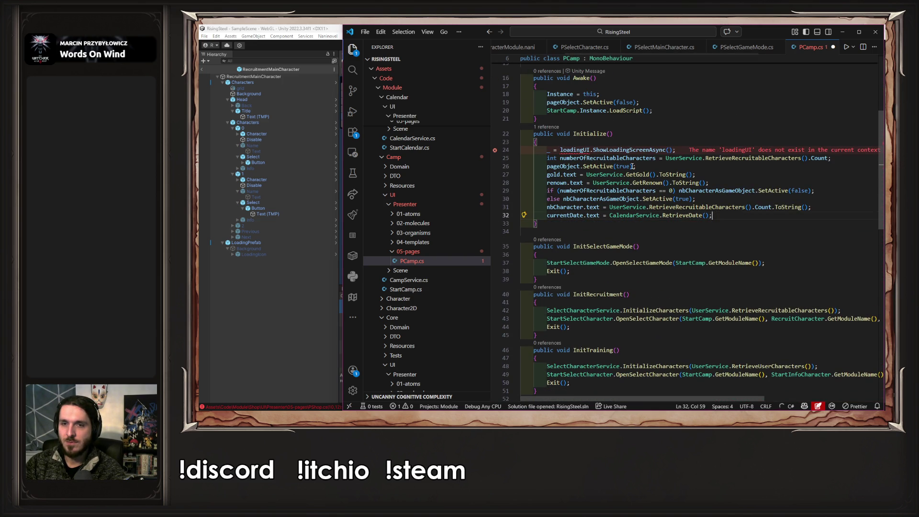
pyautogui.moveTo(684, 151); pyautogui.dragTo(683, 144)
pyautogui.press('BackSpace')
pyautogui.hotkey('ctrl', 's')
pyautogui.click(297, 301)
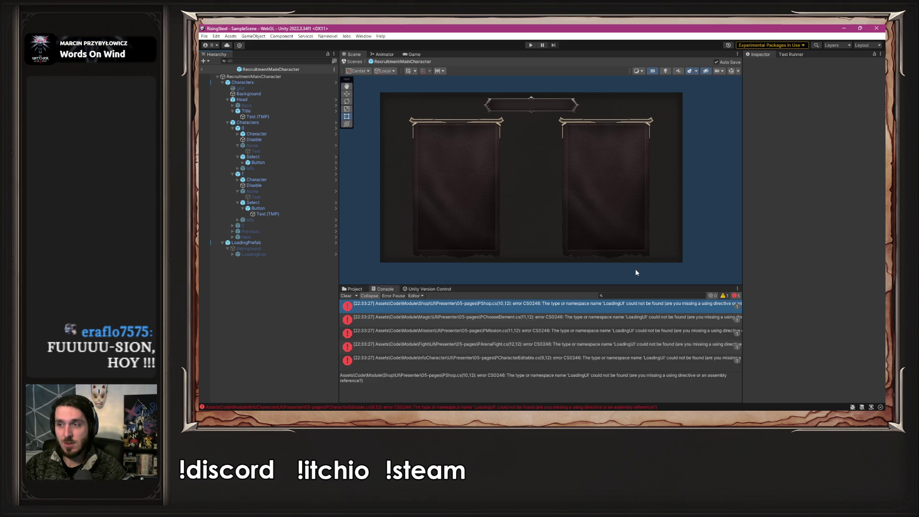
# Open the PShop error and delete its LoadingUI field and ShowLoadingScreenAsync call
pyautogui.doubleClick(526, 305)
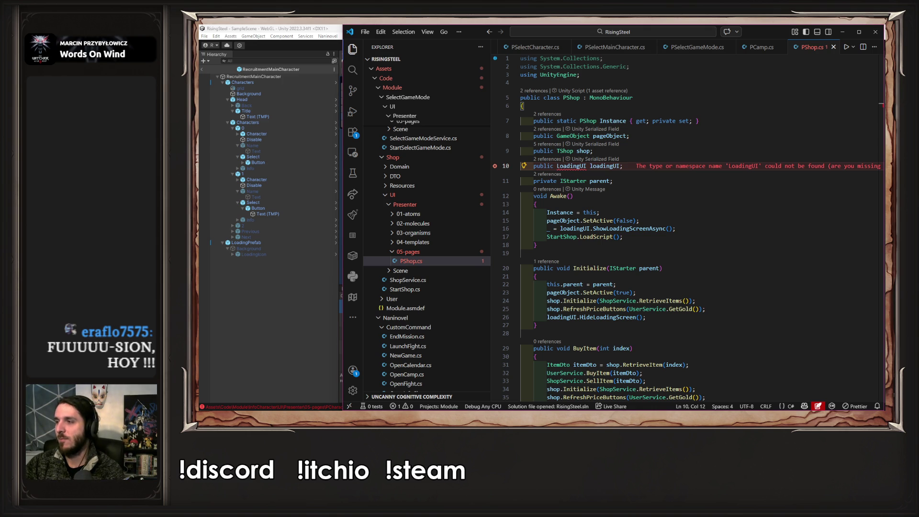
pyautogui.hotkey('shift', 'Up')
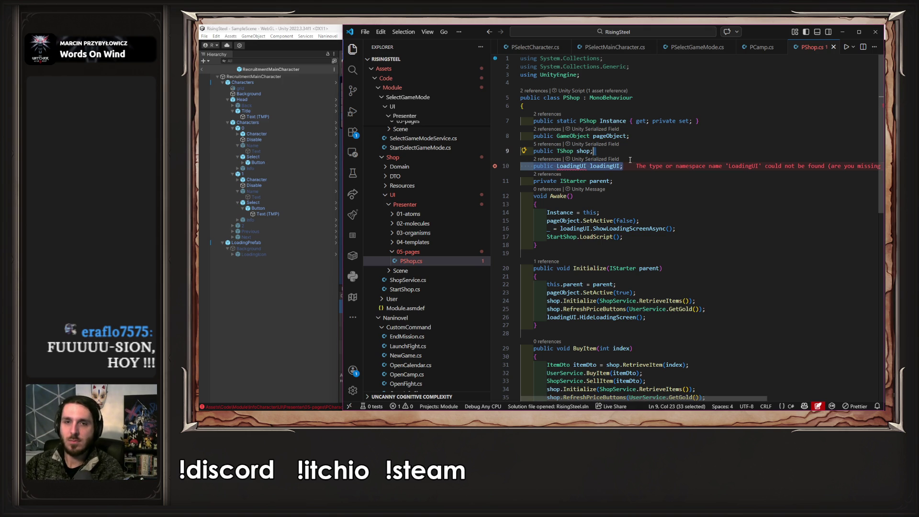
pyautogui.press('BackSpace')
pyautogui.click(687, 209)
pyautogui.hotkey('shift', 'Up')
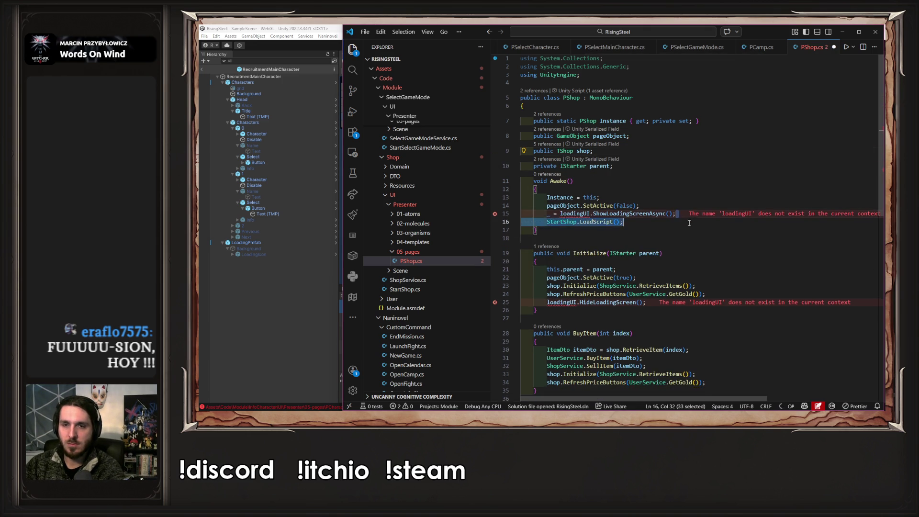
pyautogui.press('BackSpace')
# Delete the HideLoadingScreen call, save PShop.cs, and return to Unity
pyautogui.click(742, 292)
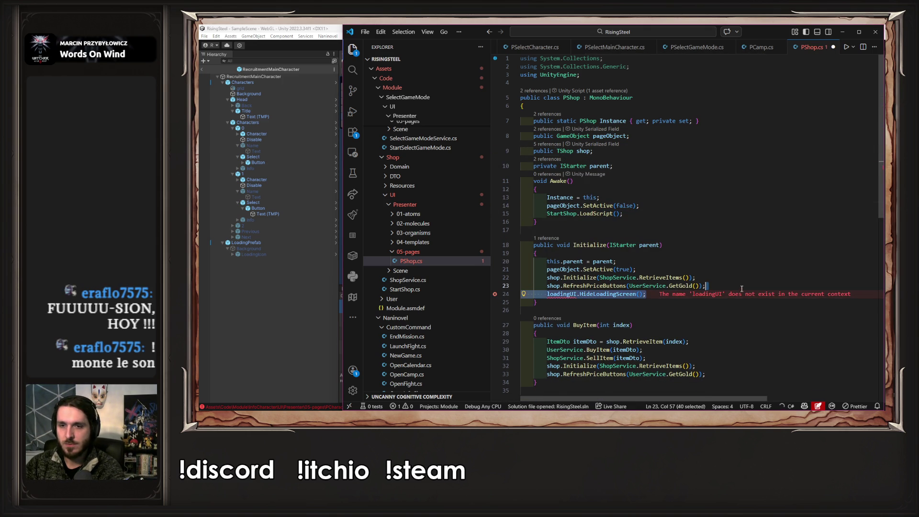
pyautogui.hotkey('shift', 'Up')
pyautogui.press('BackSpace')
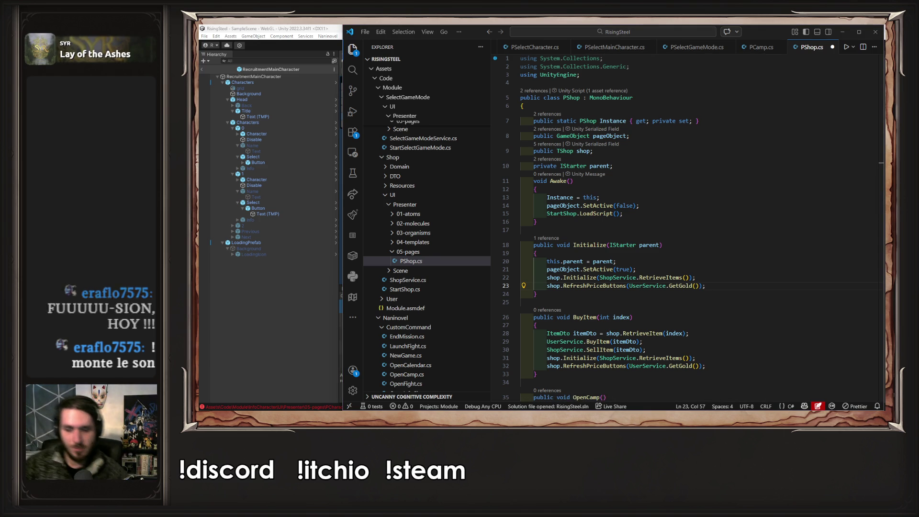
pyautogui.click(738, 281)
pyautogui.hotkey('ctrl', 's')
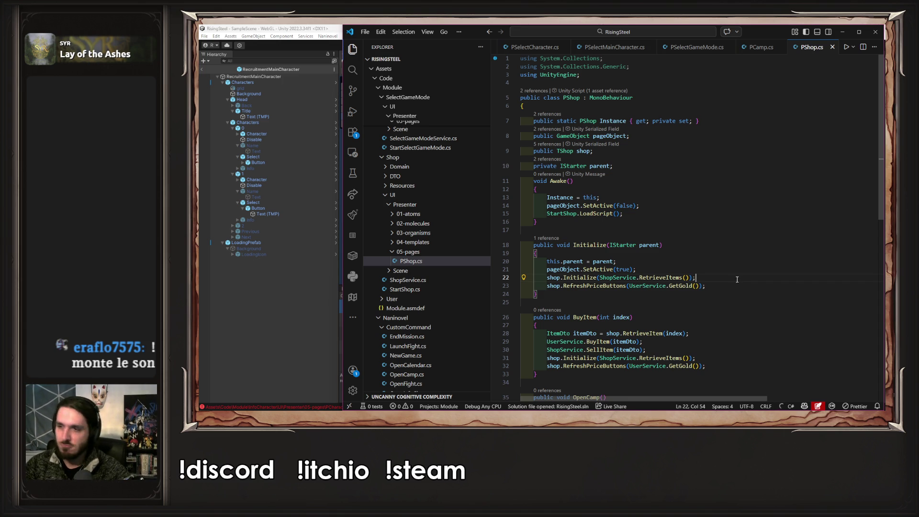
pyautogui.scroll(-3, 676, 92)
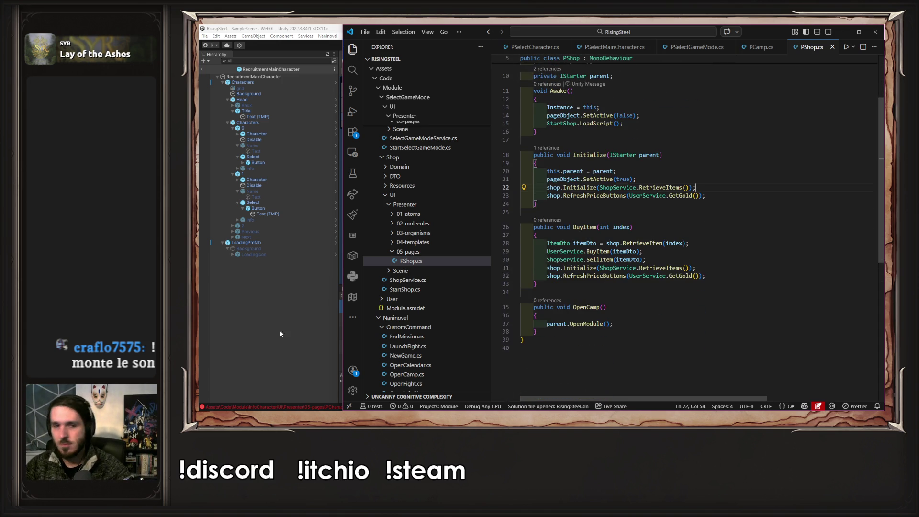
pyautogui.click(341, 315)
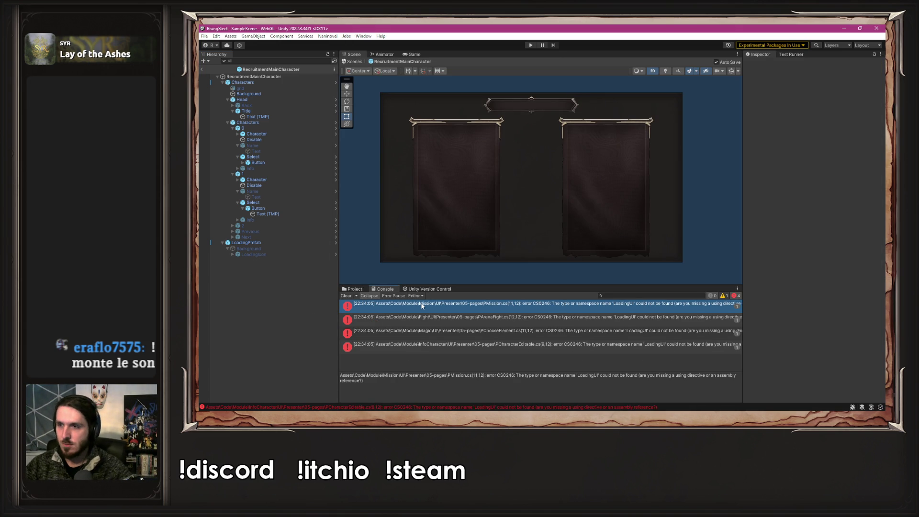
# Open PMission.cs from its Console error, delete the LoadingUI field line, and save
pyautogui.doubleClick(421, 304)
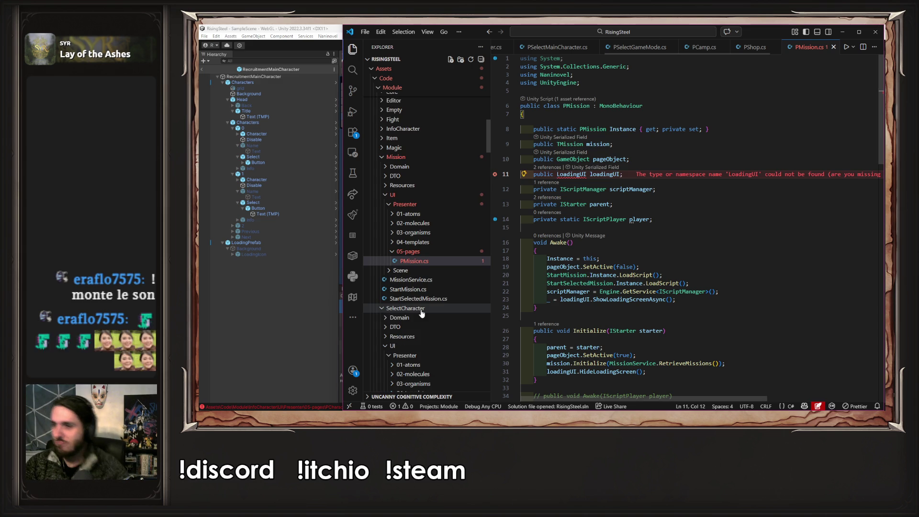
pyautogui.click(655, 163)
pyautogui.hotkey('shift', 'Down')
pyautogui.press('Delete')
pyautogui.hotkey('ctrl', 's')
pyautogui.scroll(-2, 655, 162)
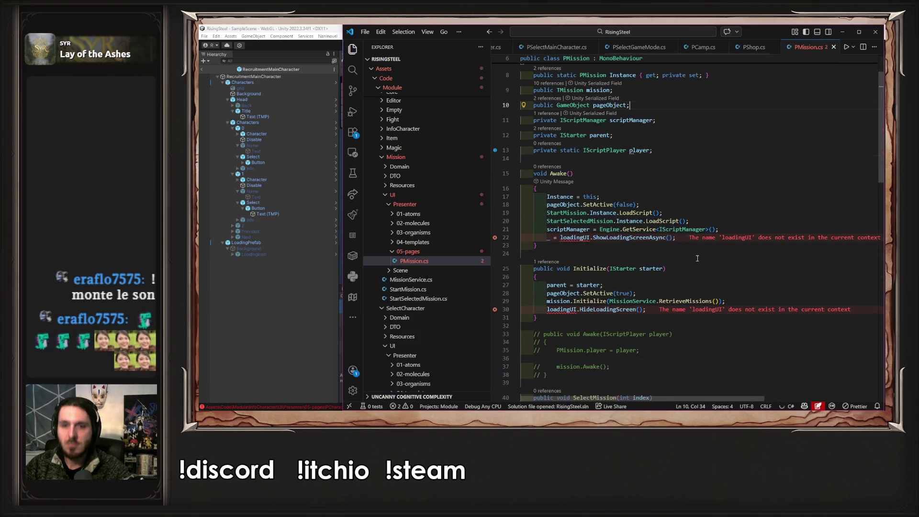